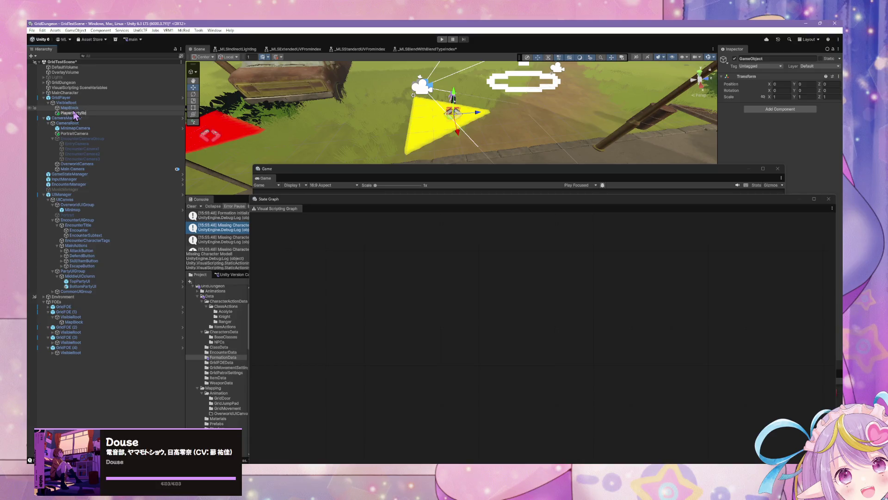
Shift PlayerPartyRootOffset back along Z to about -2, then delete it from GridPlayer.
{"action": "left_click", "coordinate": [74, 113]}
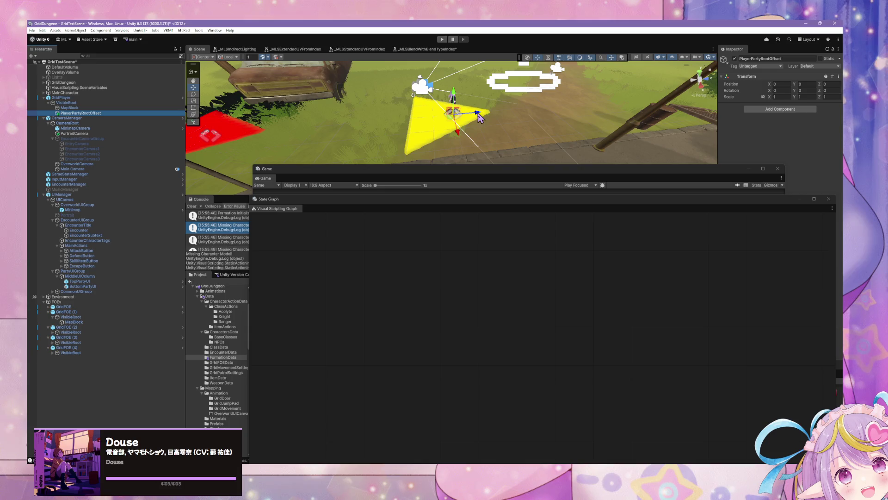
{"action": "mouse_move", "coordinate": [479, 119]}
{"action": "left_mouse_down"}
{"action": "mouse_move", "coordinate": [410, 130]}
{"action": "mouse_move", "coordinate": [450, 135]}
{"action": "mouse_move", "coordinate": [438, 138]}
{"action": "left_mouse_up"}
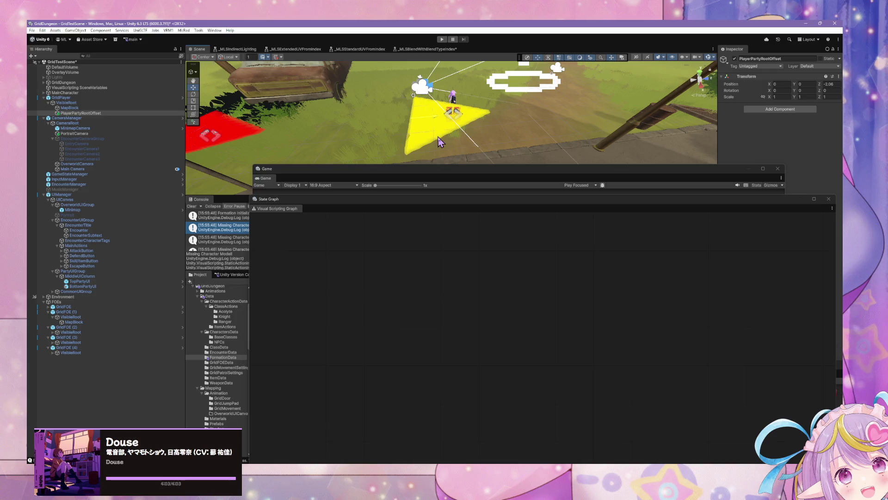
{"action": "left_click", "coordinate": [76, 107]}
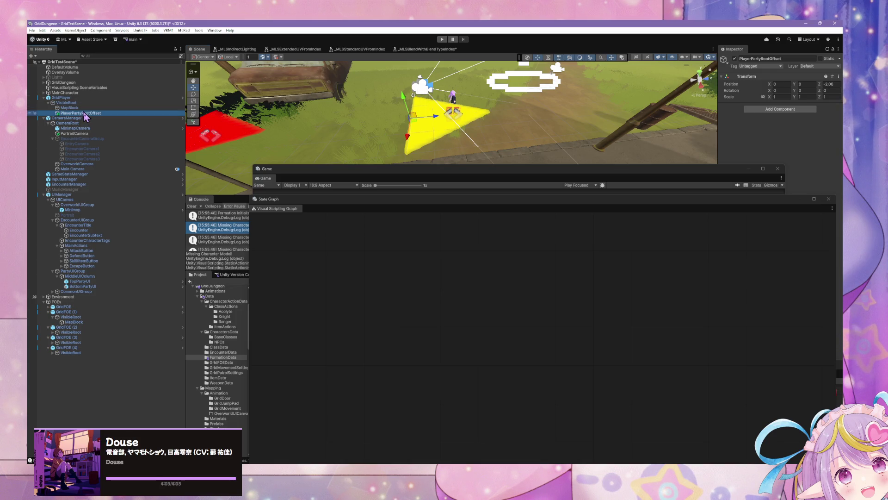
{"action": "key", "text": "Delete"}
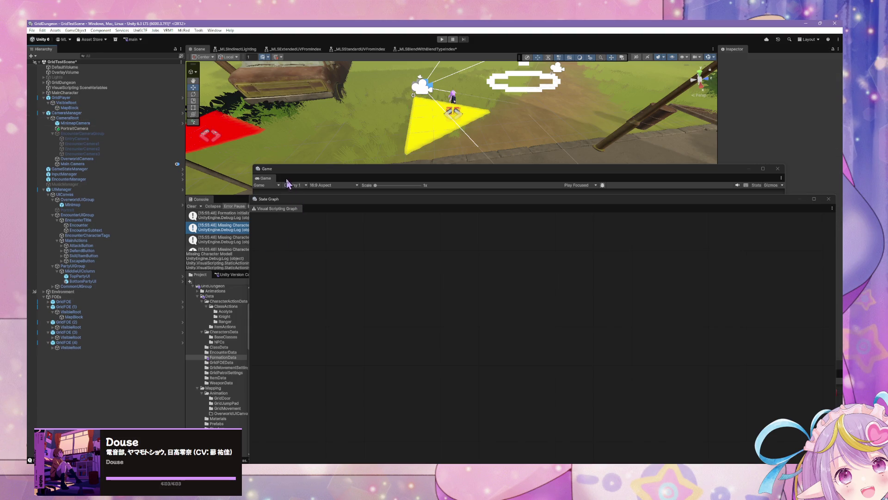
Rearrange the panels to reveal the formation assets and select Player3x2Formation.
{"action": "left_click_drag", "start_coordinate": [306, 178], "coordinate": [399, 202]}
{"action": "mouse_move", "coordinate": [269, 198]}
{"action": "left_mouse_down"}
{"action": "mouse_move", "coordinate": [319, 208]}
{"action": "mouse_move", "coordinate": [313, 328]}
{"action": "left_mouse_up"}
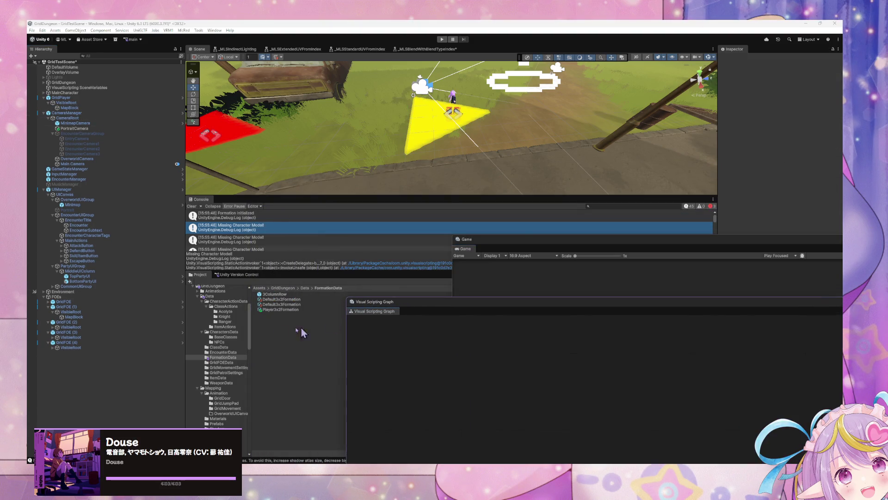
{"action": "left_click", "coordinate": [285, 309]}
Set Player3x2Formation row spacing to 10 and 2, then enter Play mode.
{"action": "left_click", "coordinate": [800, 130]}
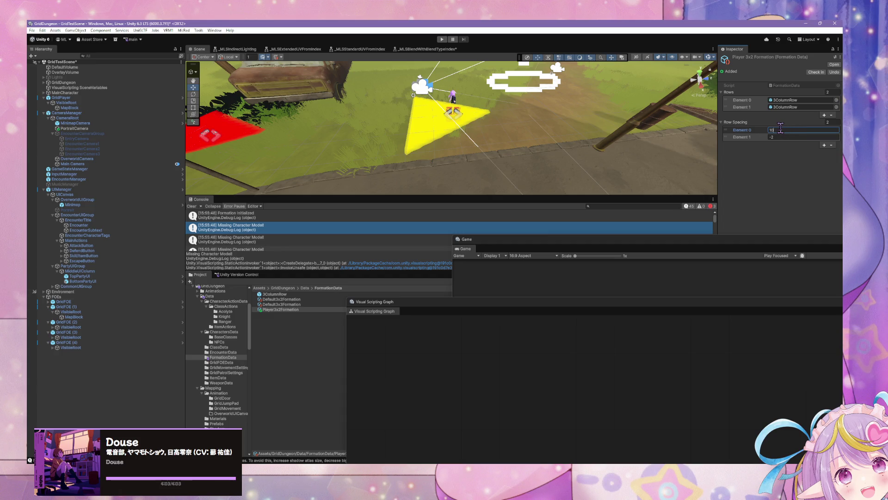
{"action": "key", "text": "Tab"}
{"action": "type", "text": "2"}
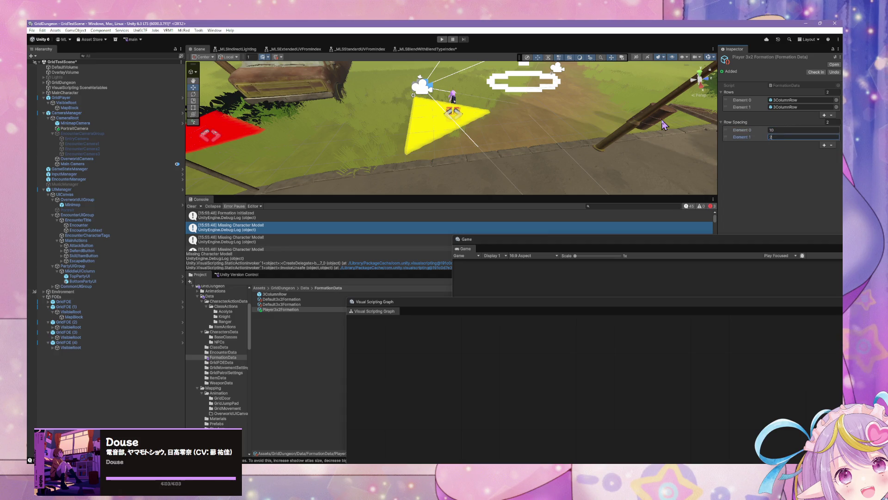
{"action": "left_click", "coordinate": [438, 40]}
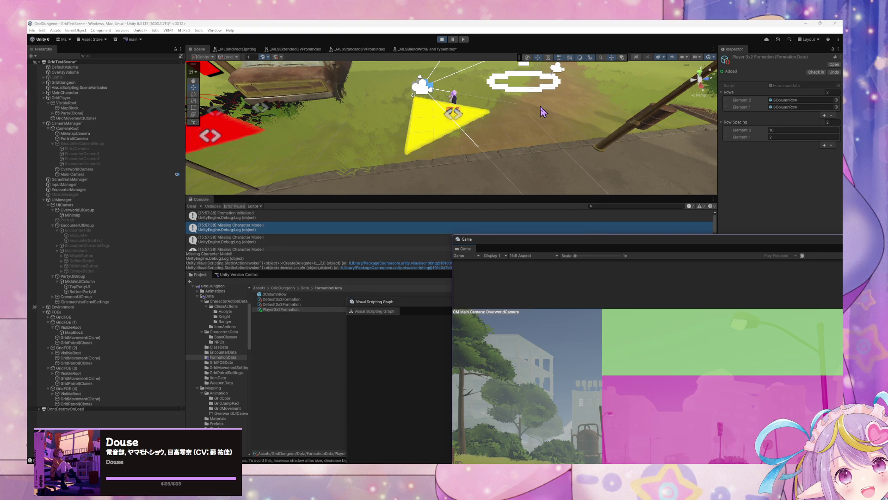
Enlarge, then re-dock the Game view and orbit the Scene toward the spawned party.
{"action": "mouse_move", "coordinate": [555, 239]}
{"action": "left_mouse_down"}
{"action": "mouse_move", "coordinate": [436, 134]}
{"action": "mouse_move", "coordinate": [380, 121]}
{"action": "mouse_move", "coordinate": [357, 89]}
{"action": "left_mouse_up"}
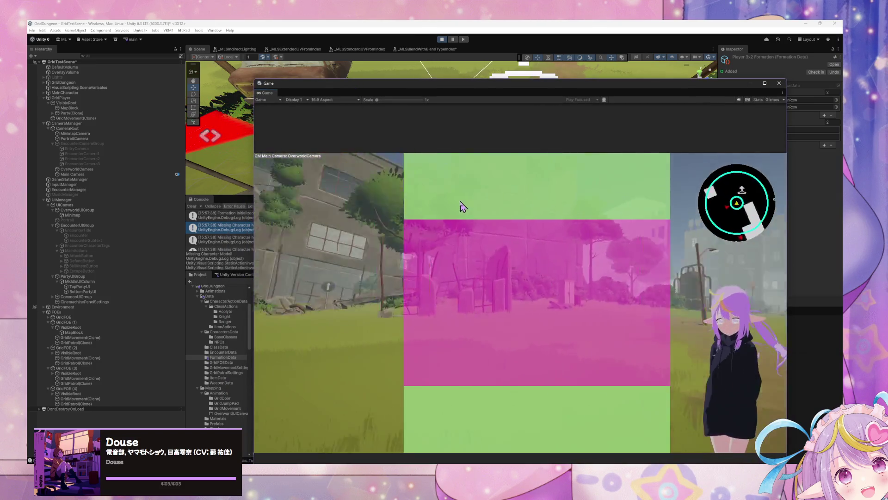
{"action": "left_click_drag", "start_coordinate": [419, 85], "coordinate": [523, 258]}
{"action": "mouse_move", "coordinate": [505, 153]}
{"action": "left_mouse_down"}
{"action": "mouse_move", "coordinate": [548, 108]}
{"action": "mouse_move", "coordinate": [528, 167]}
{"action": "left_mouse_up"}
Clear the selection and open Default3x2Formation to compare its row spacing.
{"action": "left_click", "coordinate": [484, 146]}
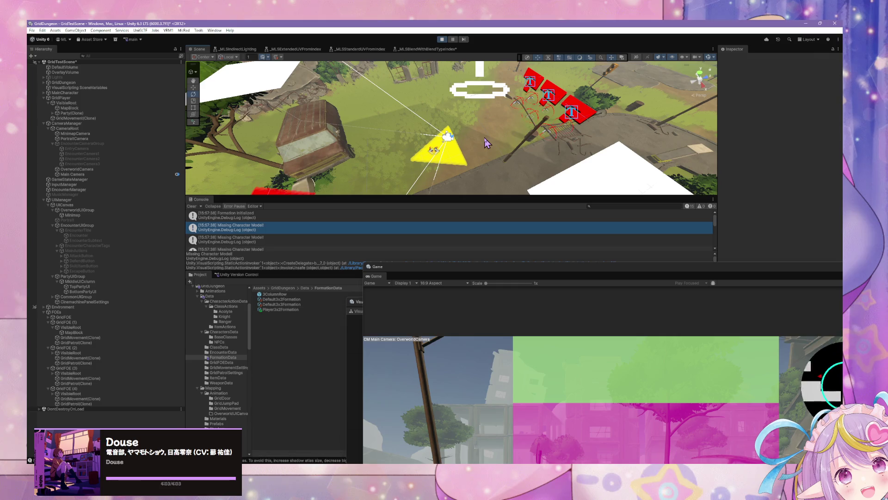
{"action": "left_click", "coordinate": [520, 371]}
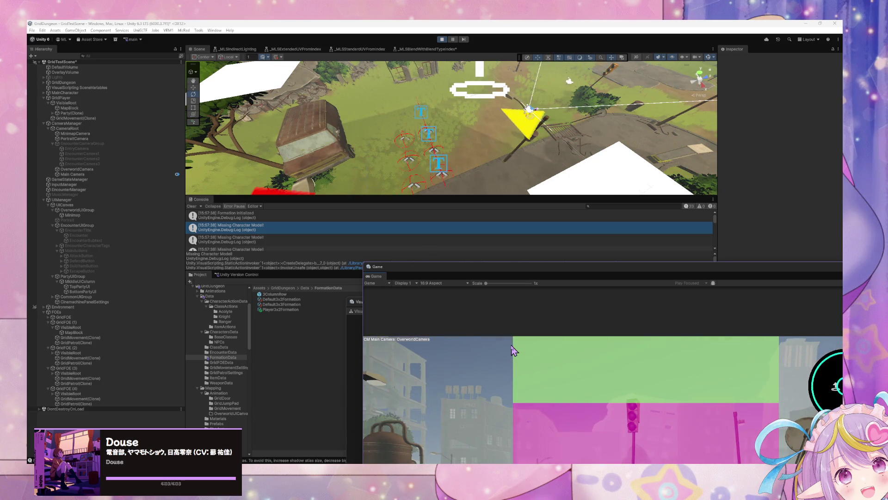
{"action": "left_click", "coordinate": [294, 300]}
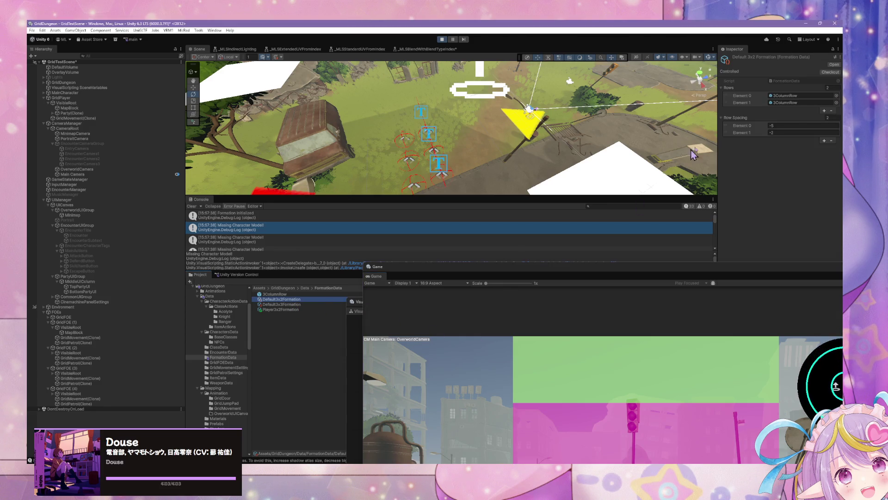
Change Player3x2Formation row spacing to 2 and 4, then stop and restart Play mode.
{"action": "left_click", "coordinate": [292, 309]}
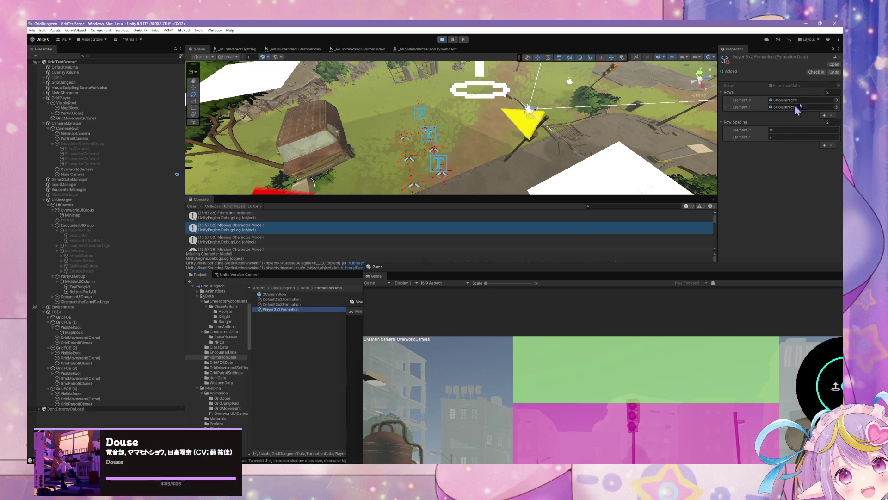
{"action": "left_click", "coordinate": [780, 130]}
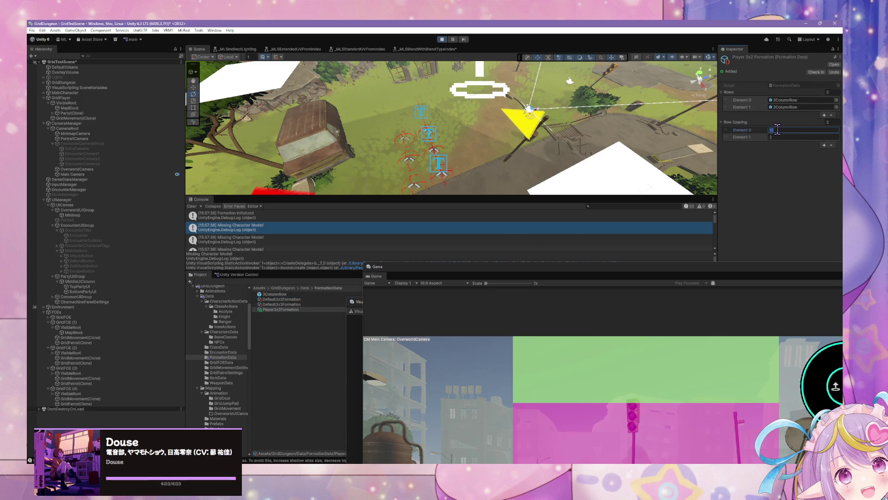
{"action": "key", "text": "BackSpace"}
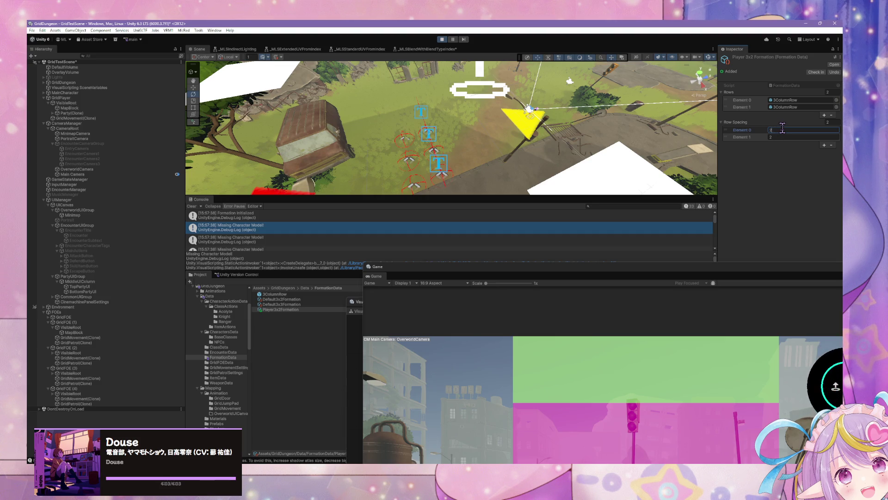
{"action": "left_click", "coordinate": [780, 136]}
{"action": "type", "text": "4"}
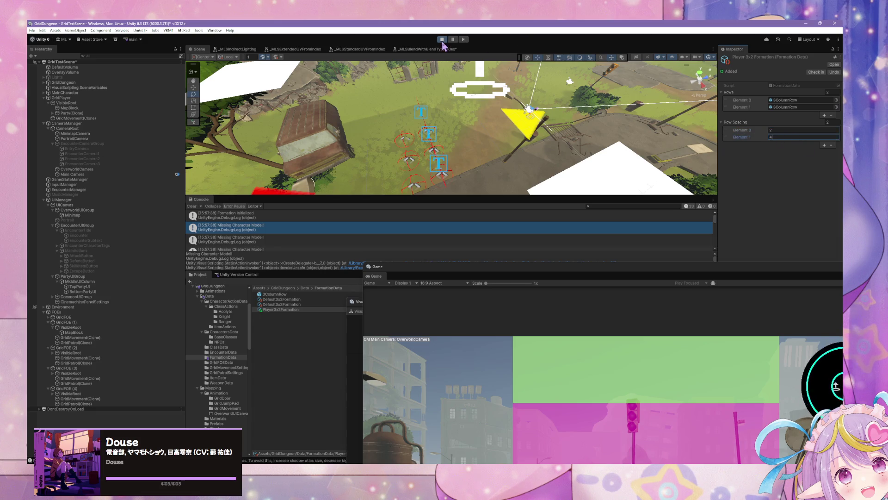
{"action": "left_click", "coordinate": [442, 40]}
{"action": "left_click", "coordinate": [442, 40]}
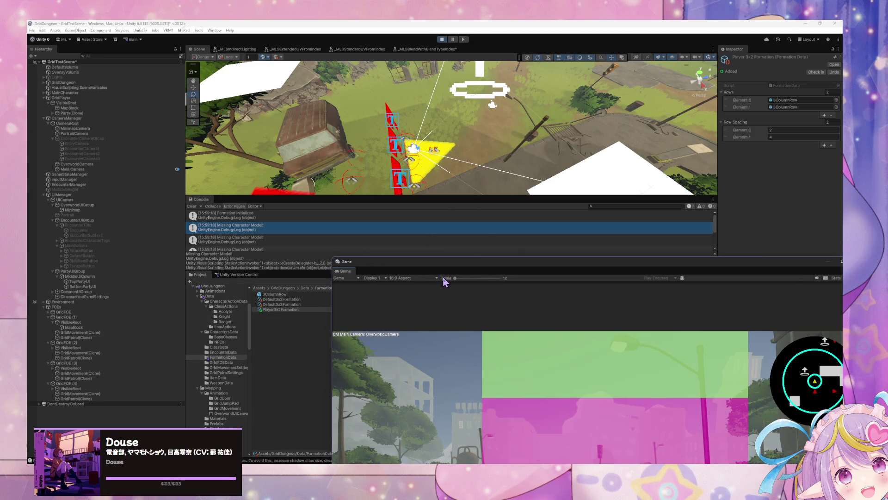
Bring the Game view forward and walk the character with W and A until an encounter starts.
{"action": "left_click", "coordinate": [515, 232]}
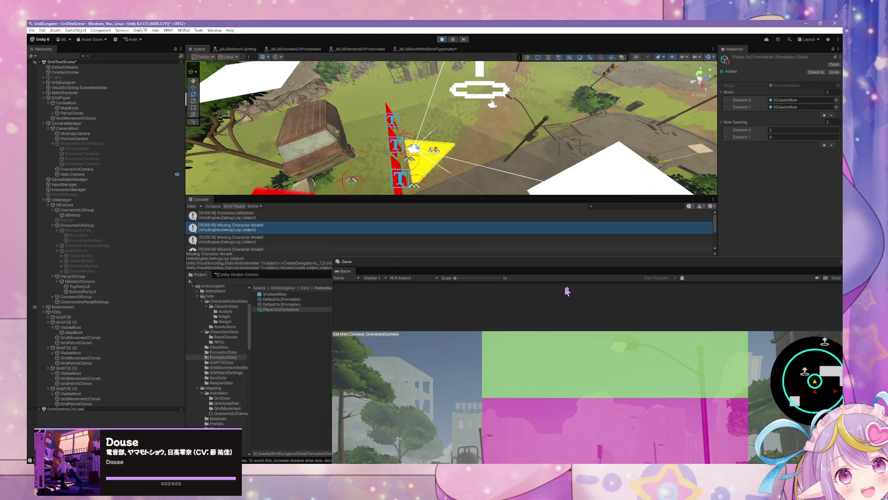
{"action": "left_click_drag", "start_coordinate": [565, 263], "coordinate": [361, 91]}
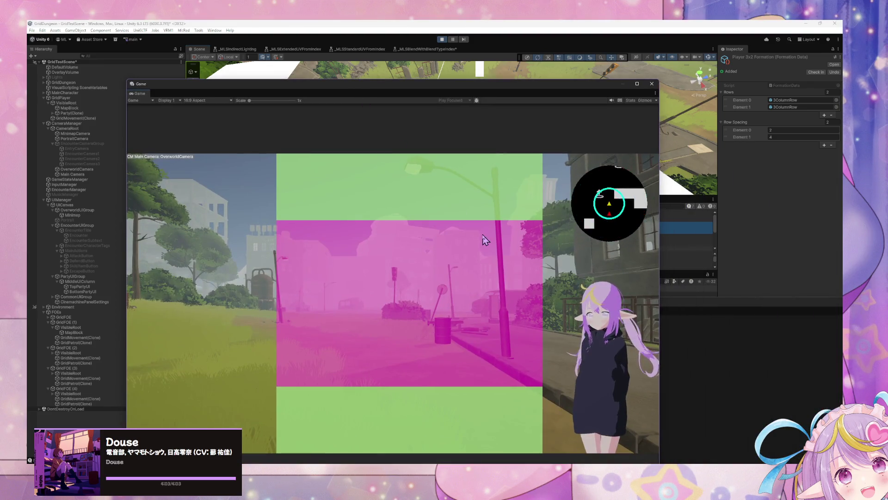
{"action": "key", "text": "w"}
{"action": "key", "text": "a"}
{"action": "key", "text": "a"}
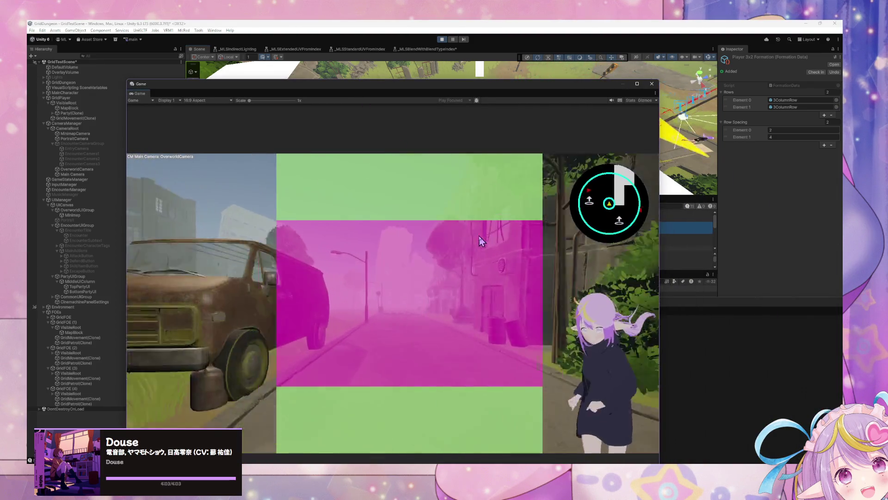
{"action": "key", "text": "w"}
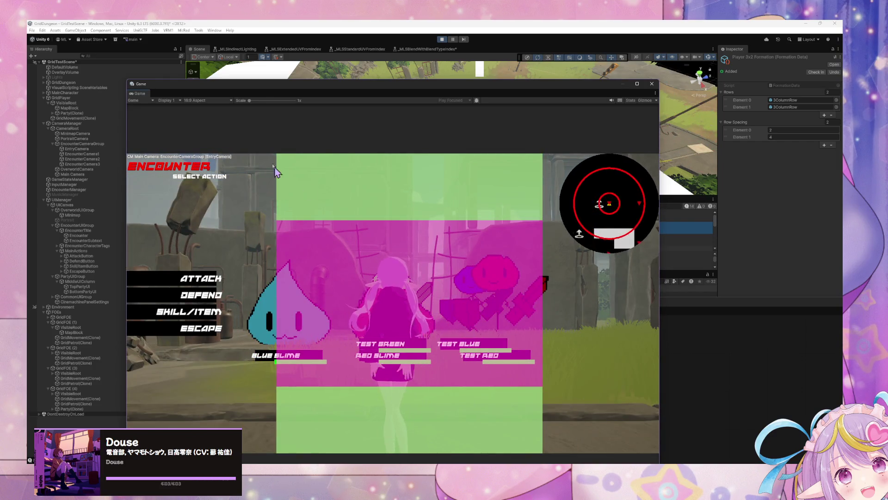
Re-dock the Game view, level the Scene view, and select Party(Clone).
{"action": "left_click_drag", "start_coordinate": [338, 88], "coordinate": [639, 287]}
{"action": "left_click_drag", "start_coordinate": [323, 153], "coordinate": [225, 129]}
{"action": "left_click", "coordinate": [72, 113]}
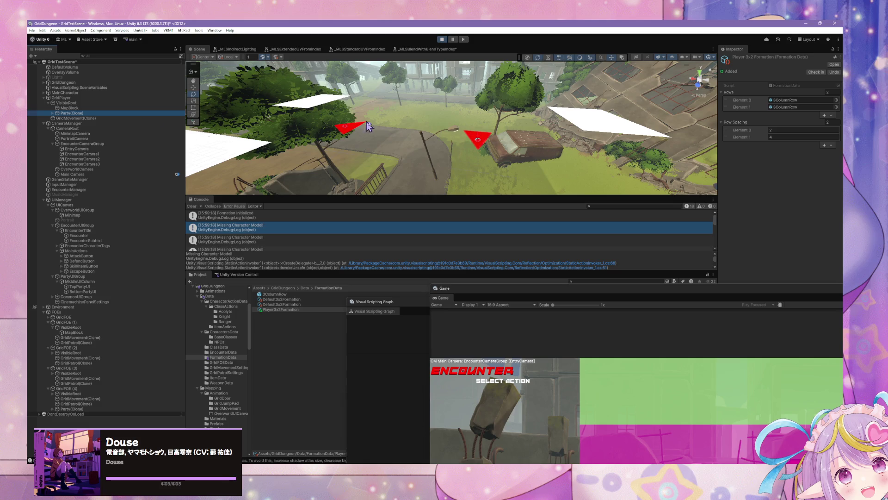
Frame Party(Clone) to show its PartyState machine, fly close, and maximize the Game view.
{"action": "double_click", "coordinate": [80, 113]}
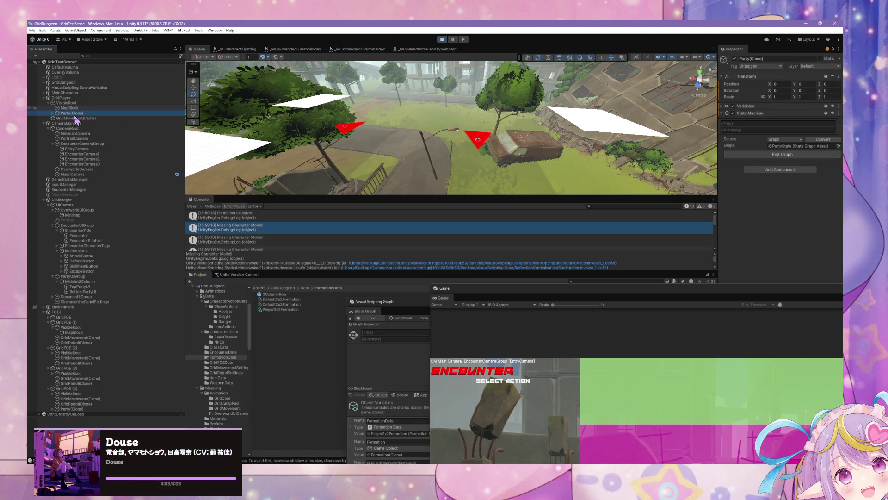
{"action": "left_click_drag", "start_coordinate": [421, 148], "coordinate": [166, 128]}
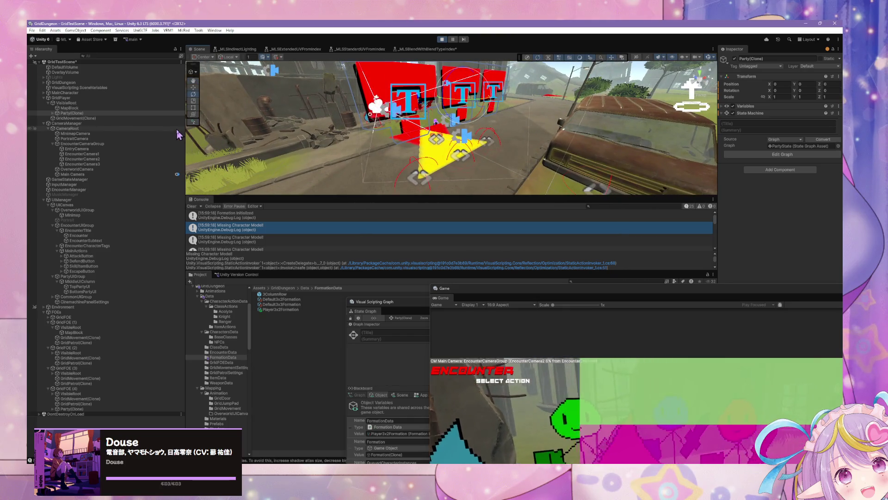
{"action": "double_click", "coordinate": [499, 286]}
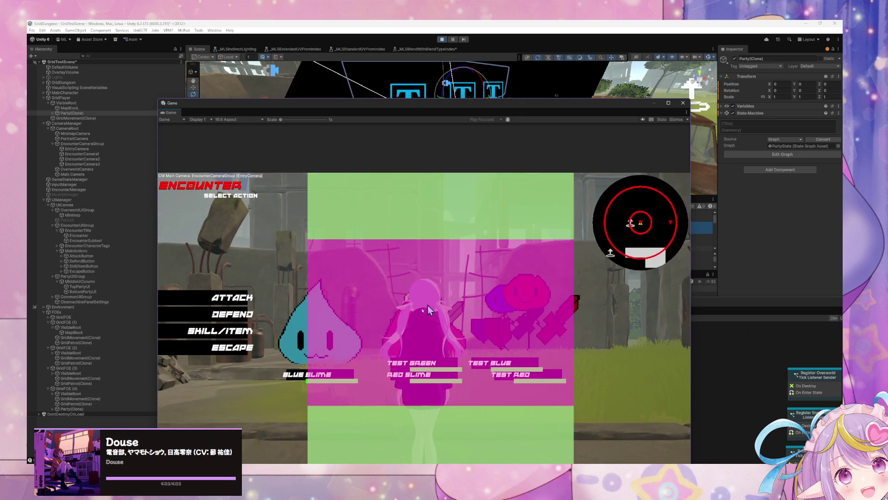
Open the SKILL/ITEM list in the battle, then return to the action menu.
{"action": "left_click", "coordinate": [242, 333]}
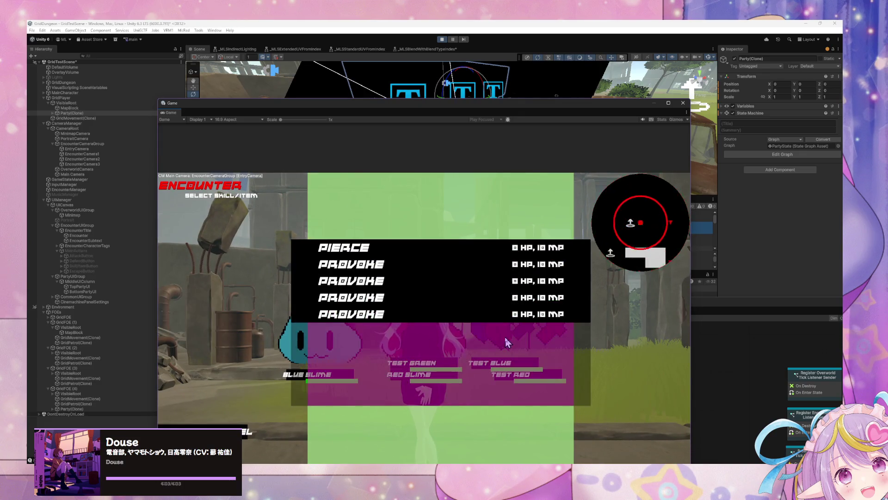
{"action": "left_click", "coordinate": [253, 425]}
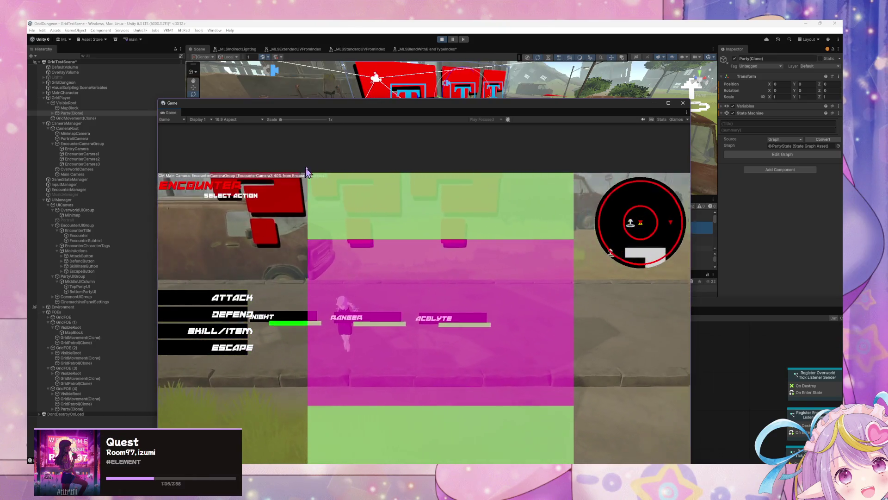
Escape the first encounter and walk the streets with W, A and D until another battle starts.
{"action": "left_click", "coordinate": [262, 357]}
{"action": "key", "text": "w"}
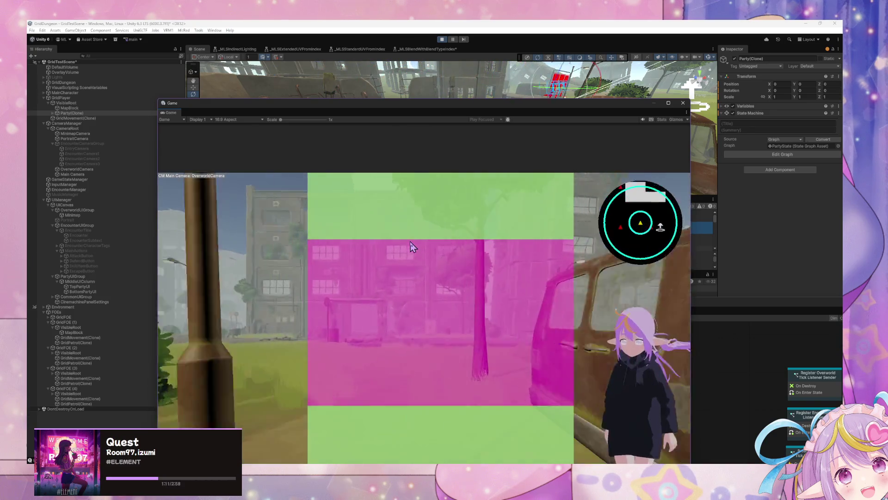
{"action": "key", "text": "d"}
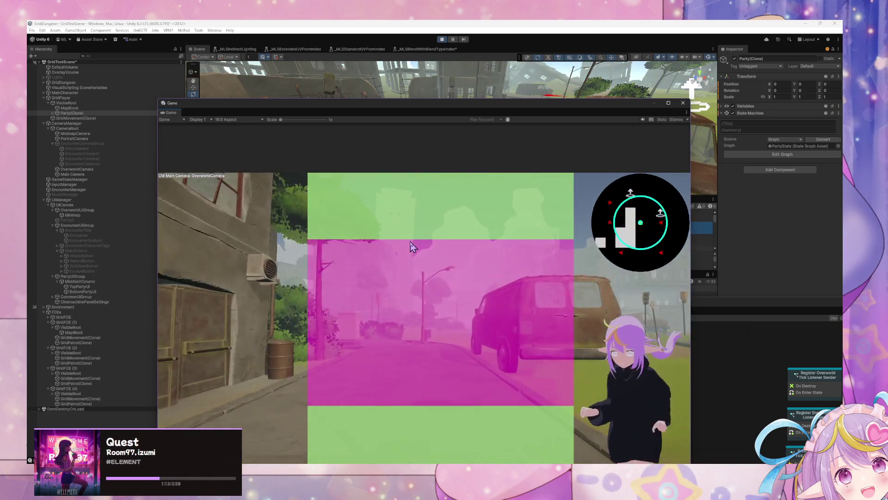
{"action": "key", "text": "a"}
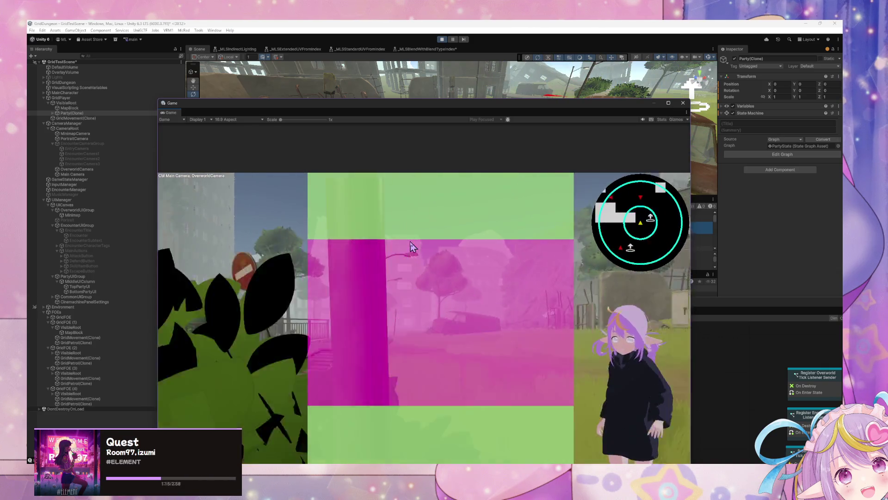
{"action": "key", "text": "w"}
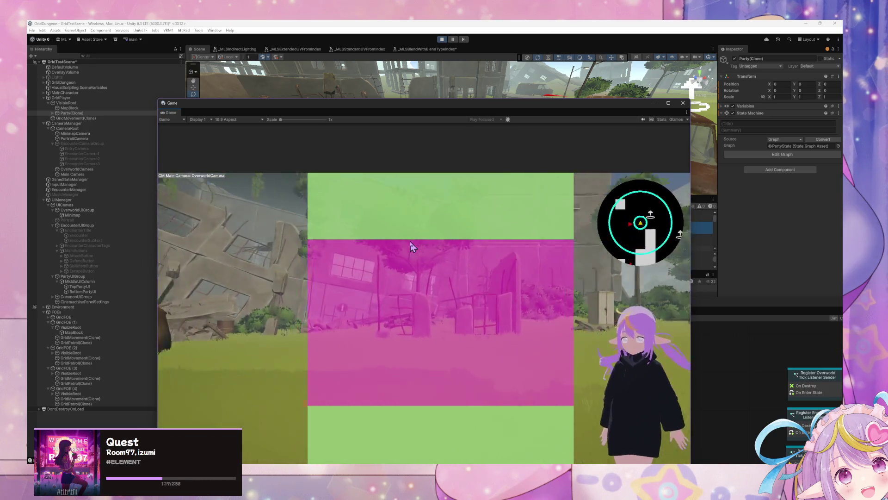
{"action": "key", "text": "a"}
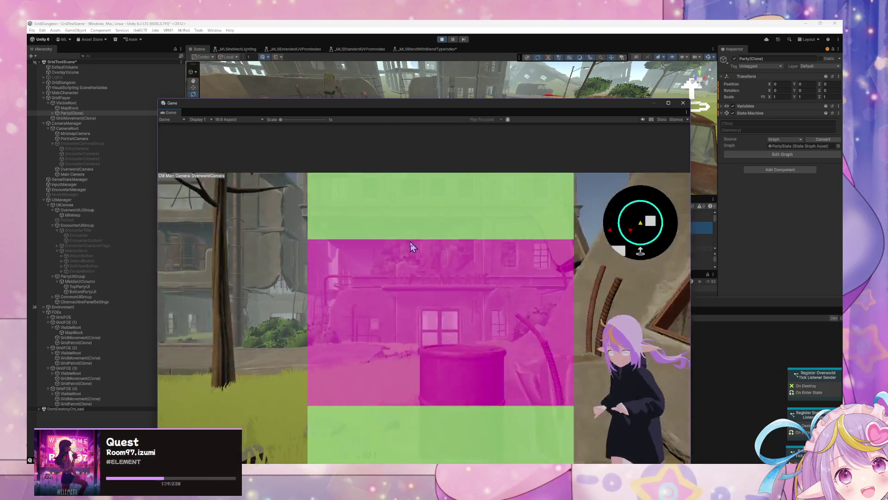
{"action": "key", "text": "a"}
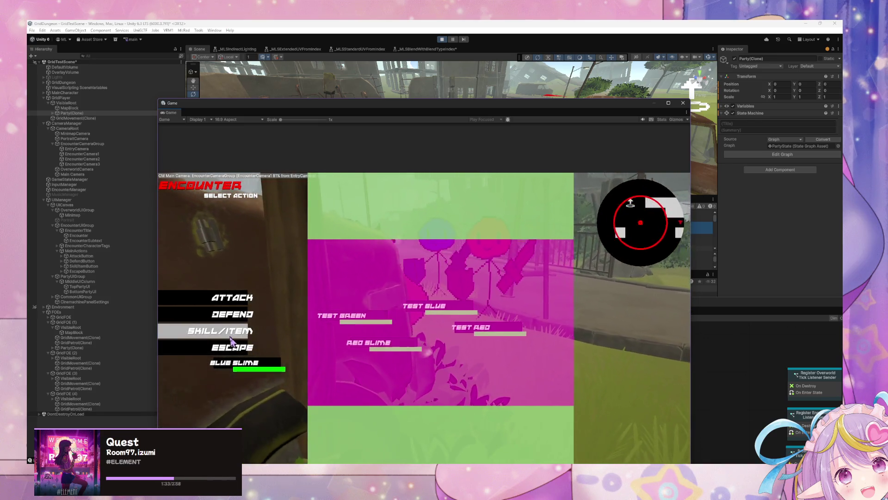
Flee that battle and walk down the tree-lined street into a new five-enemy encounter.
{"action": "left_click", "coordinate": [212, 352]}
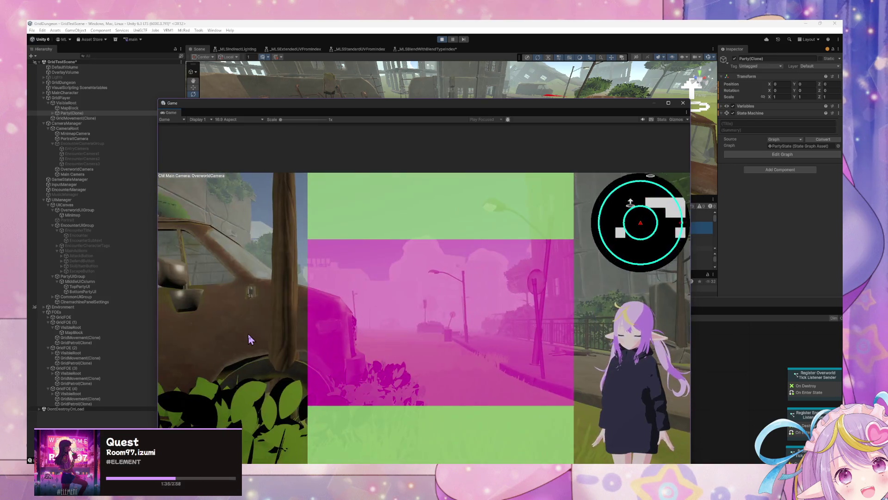
{"action": "key", "text": "e"}
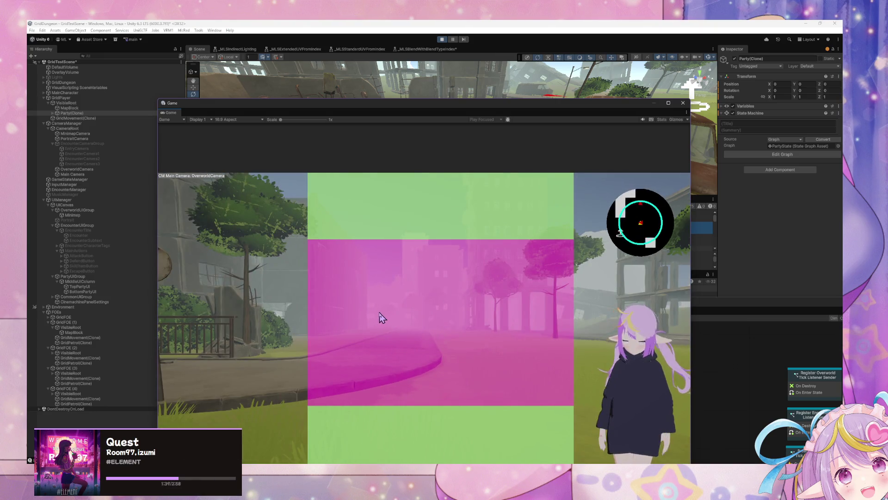
{"action": "key", "text": "q"}
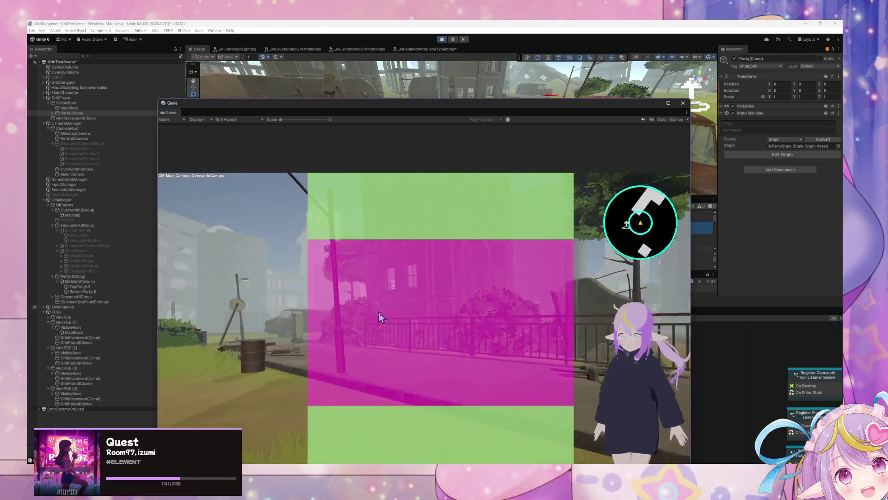
{"action": "key", "text": "e"}
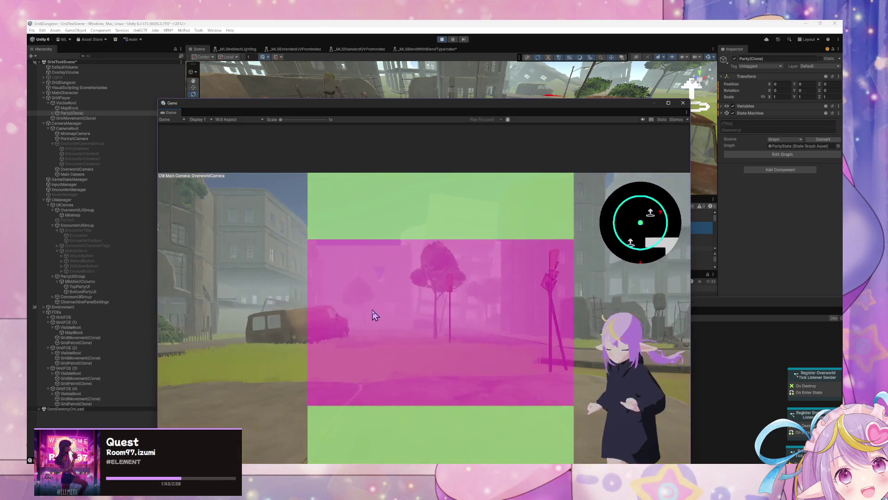
{"action": "key", "text": "w"}
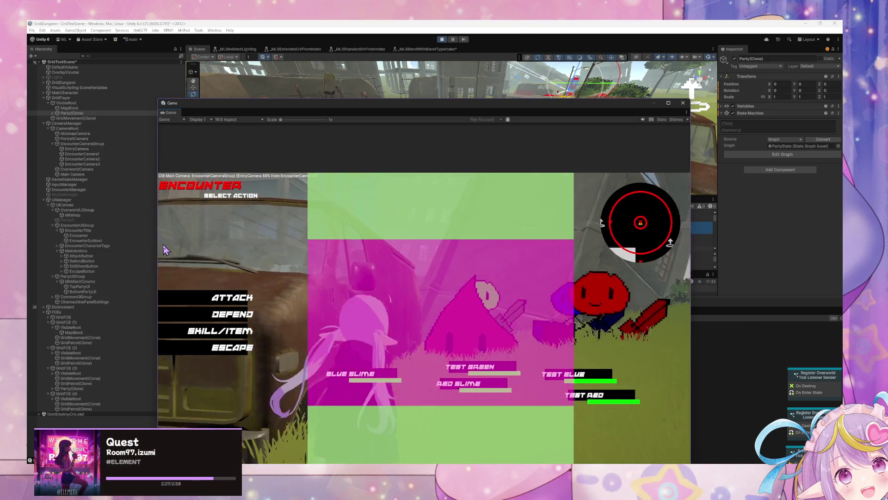
Escape the encounter and walk the character toward the buildings.
{"action": "left_click", "coordinate": [216, 349]}
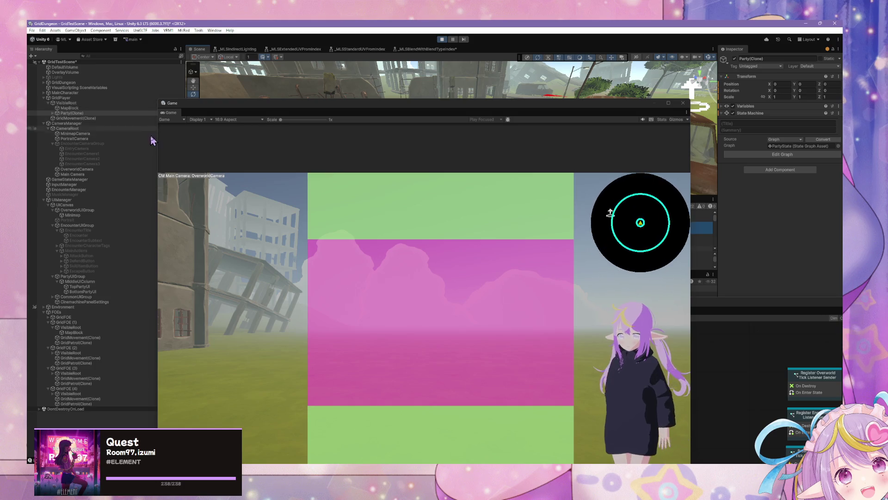
{"action": "left_click", "coordinate": [426, 260]}
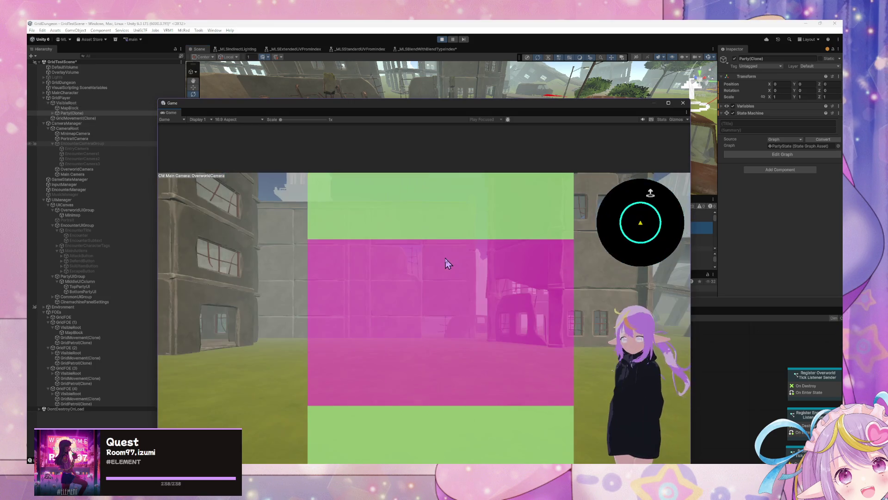
{"action": "key", "text": "w"}
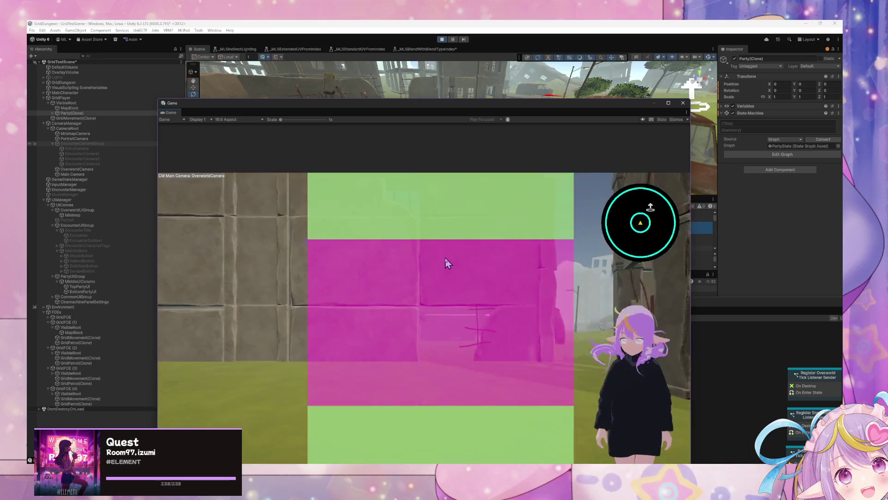
Turn the character around the open grassy field with Q and E, then refocus the editor.
{"action": "key", "text": "e"}
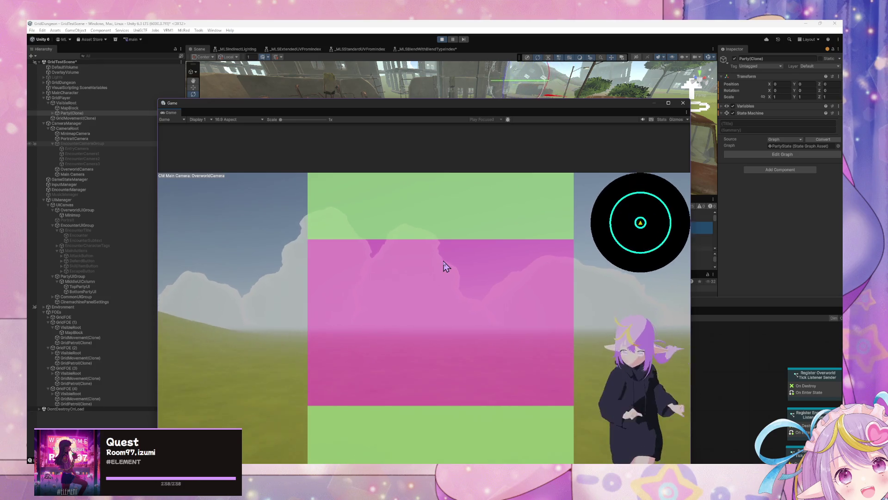
{"action": "key", "text": "q"}
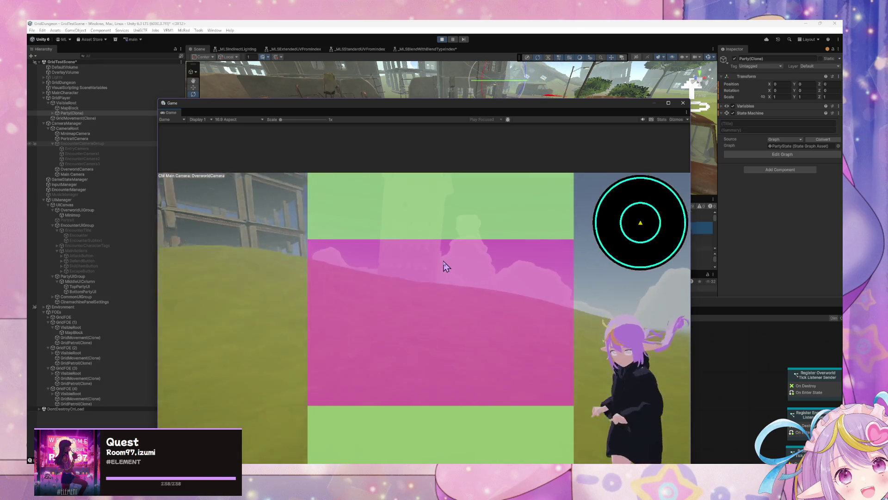
{"action": "key", "text": "e"}
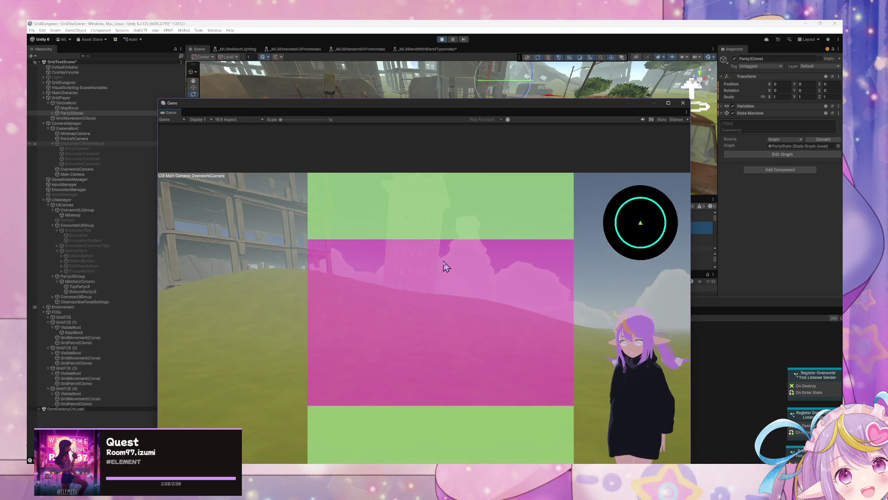
{"action": "key", "text": "q"}
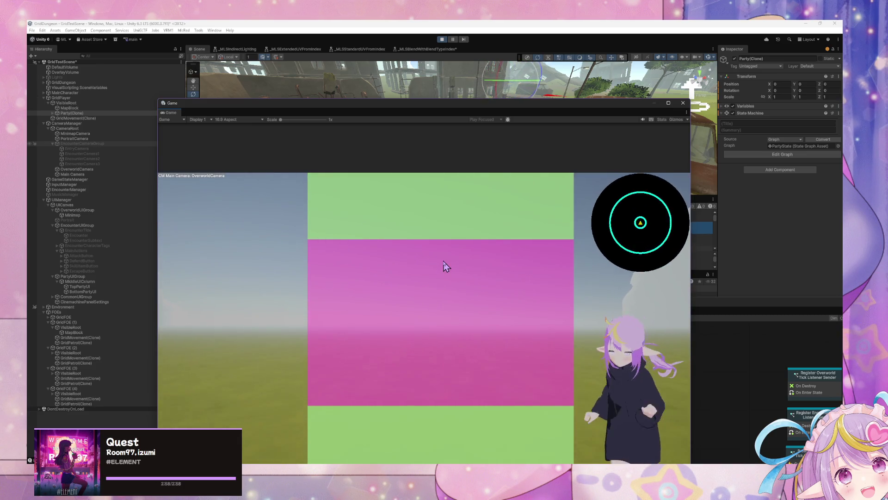
{"action": "key", "text": "q"}
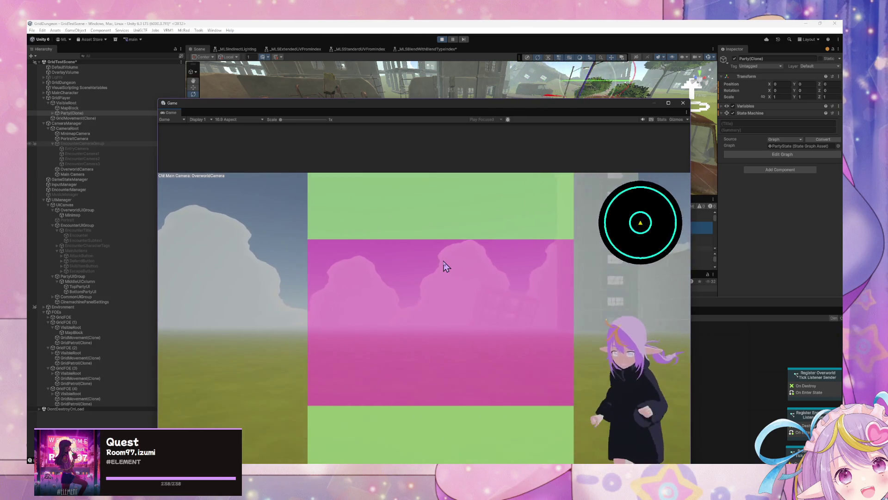
{"action": "key", "text": "q"}
{"action": "key", "text": "q"}
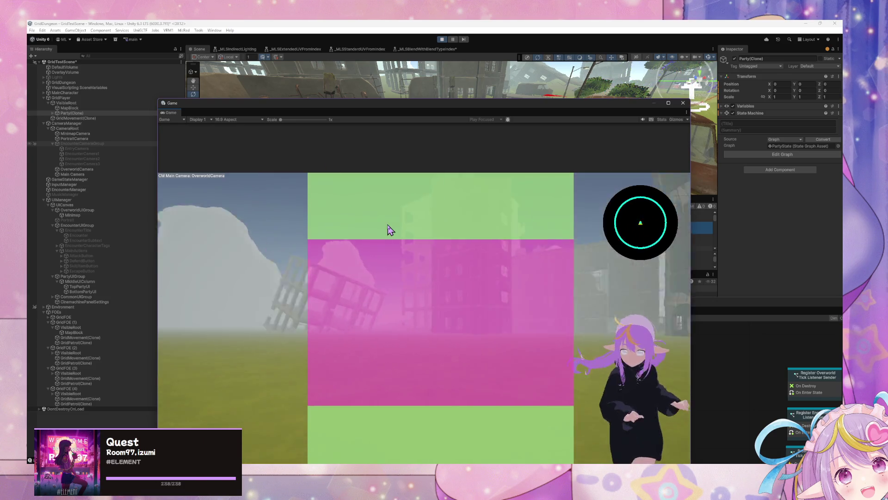
{"action": "left_click", "coordinate": [388, 25]}
Move the floating Game window around to uncover the Console logs and project files.
{"action": "mouse_move", "coordinate": [461, 107]}
{"action": "left_mouse_down"}
{"action": "mouse_move", "coordinate": [621, 244]}
{"action": "mouse_move", "coordinate": [630, 228]}
{"action": "left_mouse_up"}
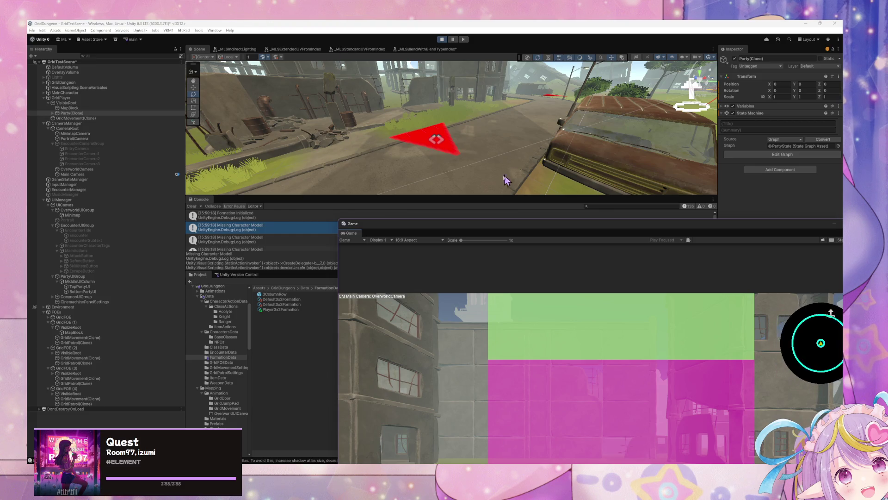
{"action": "left_click_drag", "start_coordinate": [522, 227], "coordinate": [281, 103]}
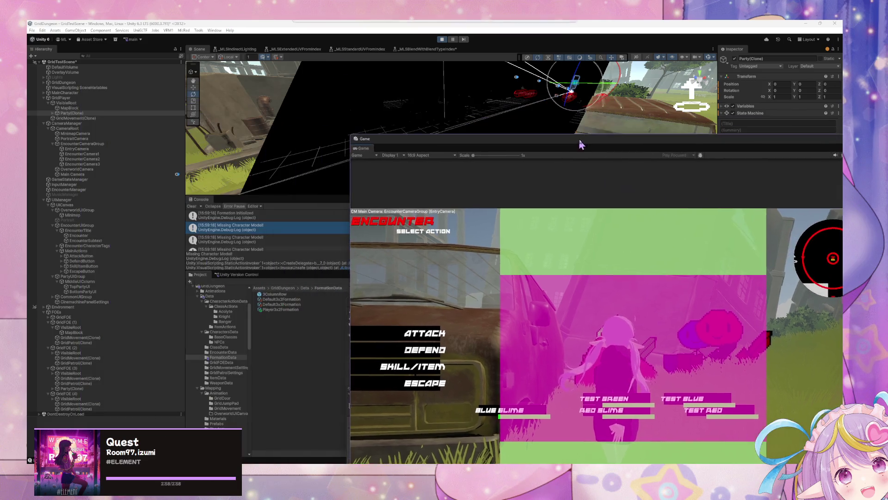
{"action": "left_click_drag", "start_coordinate": [97, 89], "coordinate": [367, 139]}
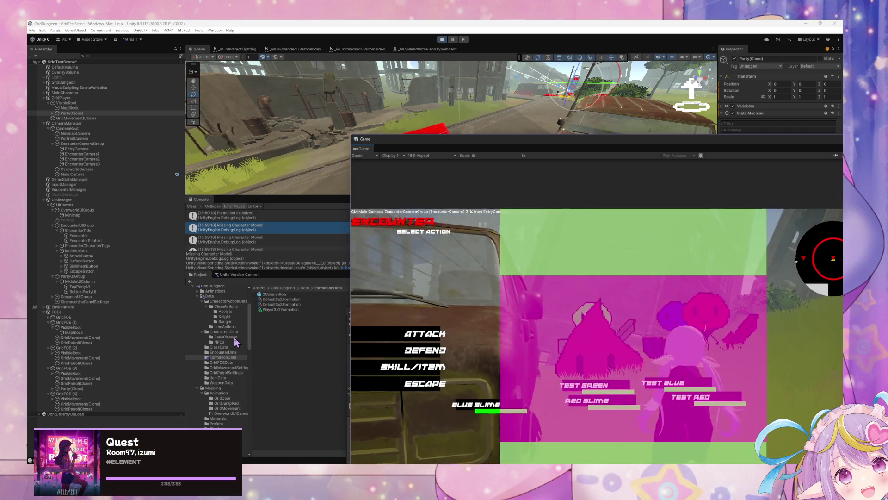
Stop Play mode, set the Game view lower right, and select GridPlayer.
{"action": "left_click", "coordinate": [441, 39]}
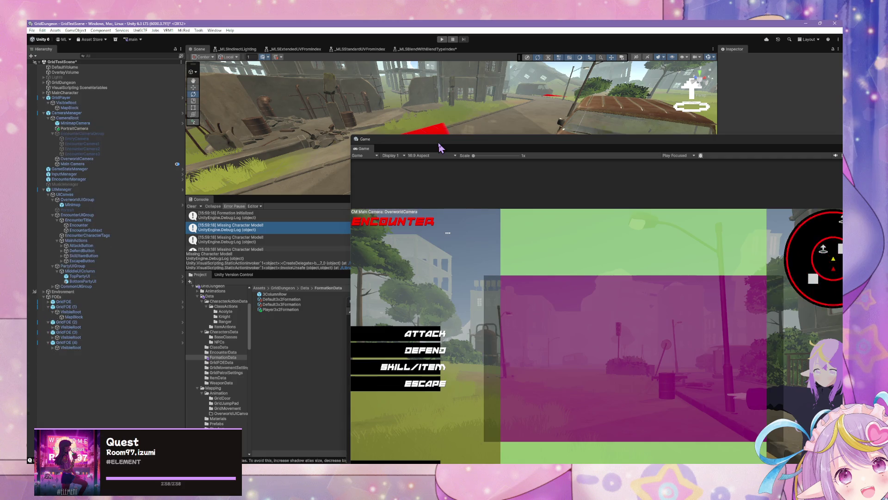
{"action": "mouse_move", "coordinate": [428, 145]}
{"action": "left_mouse_down"}
{"action": "mouse_move", "coordinate": [419, 145]}
{"action": "mouse_move", "coordinate": [441, 162]}
{"action": "left_mouse_up"}
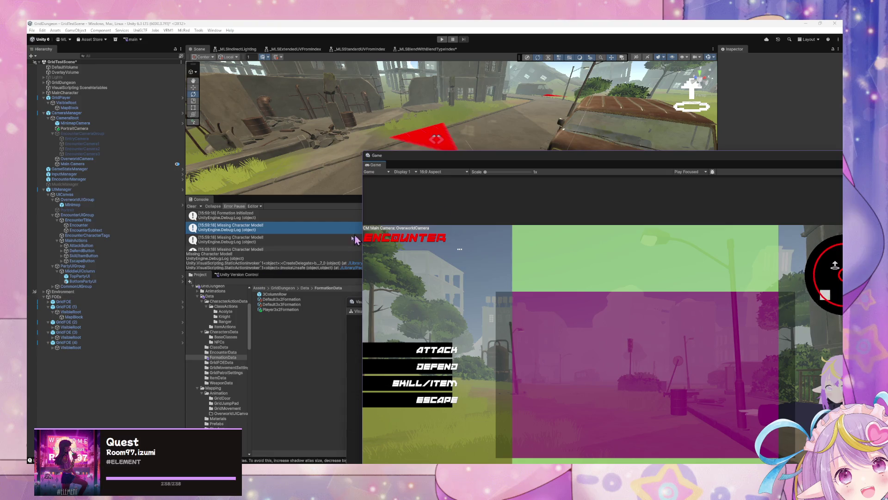
{"action": "left_click", "coordinate": [85, 98]}
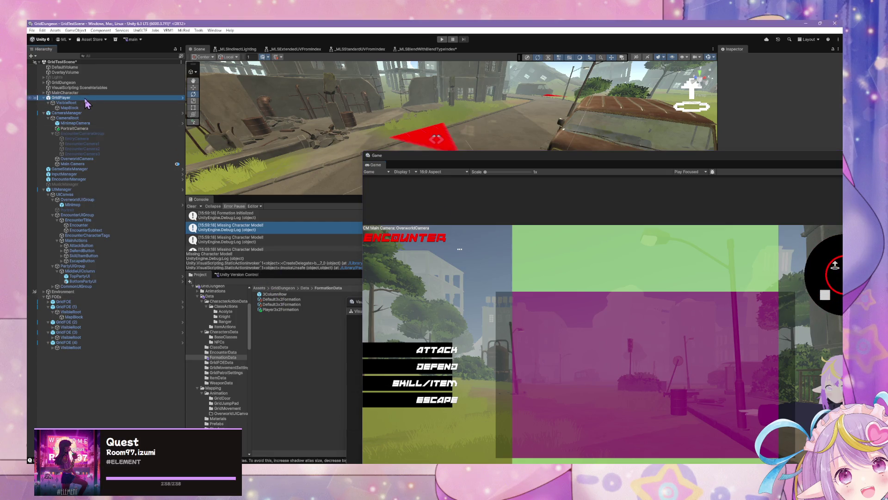
Move the game view aside, bring the State Graph forward and select TopPartyUI.
{"action": "mouse_move", "coordinate": [423, 160]}
{"action": "left_mouse_down"}
{"action": "mouse_move", "coordinate": [560, 234]}
{"action": "mouse_move", "coordinate": [313, 285]}
{"action": "mouse_move", "coordinate": [346, 329]}
{"action": "left_mouse_up"}
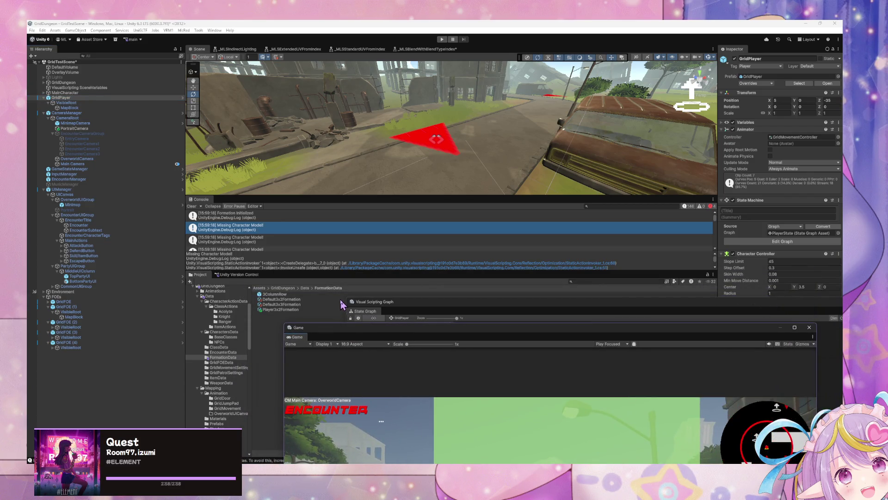
{"action": "mouse_move", "coordinate": [358, 332]}
{"action": "left_mouse_down"}
{"action": "mouse_move", "coordinate": [169, 211]}
{"action": "mouse_move", "coordinate": [137, 170]}
{"action": "mouse_move", "coordinate": [339, 346]}
{"action": "left_mouse_up"}
{"action": "mouse_move", "coordinate": [388, 309]}
{"action": "left_mouse_down"}
{"action": "mouse_move", "coordinate": [231, 216]}
{"action": "mouse_move", "coordinate": [231, 136]}
{"action": "left_mouse_up"}
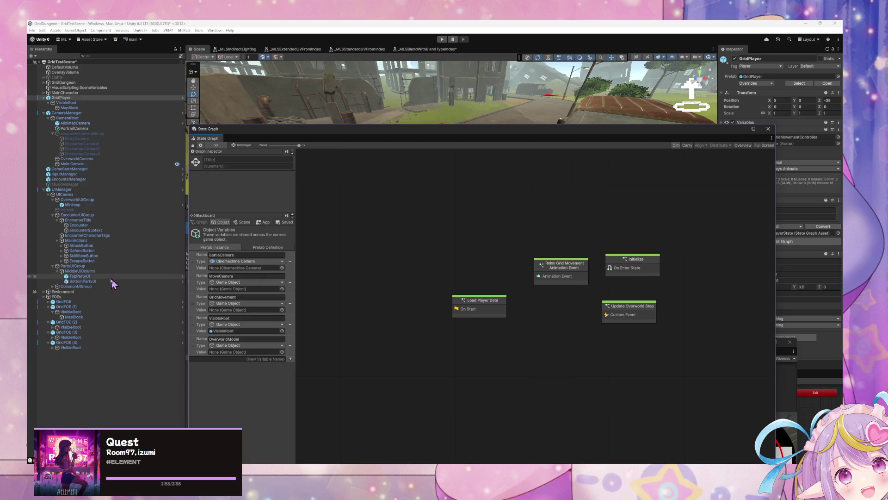
{"action": "left_click", "coordinate": [99, 275]}
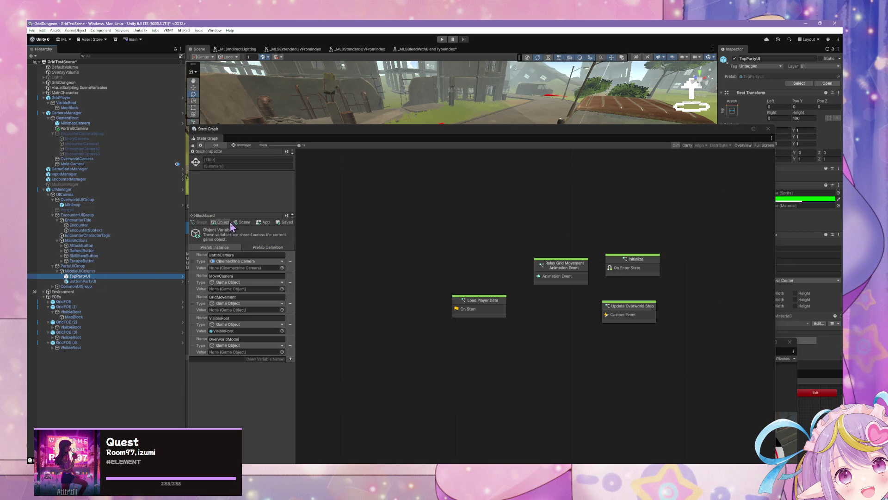
Add a scene variable named BottomPartyUI with type Game Object in the Blackboard.
{"action": "left_click", "coordinate": [241, 222]}
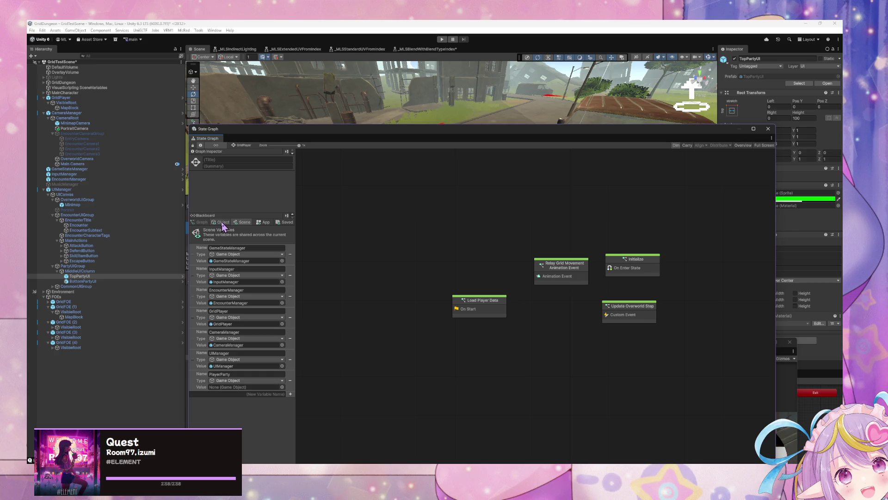
{"action": "left_click", "coordinate": [244, 394]}
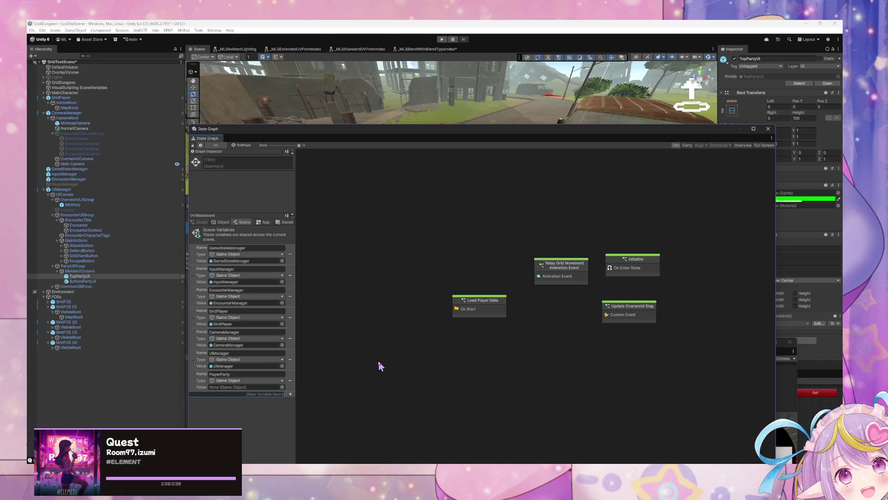
{"action": "type", "text": "BottomPartyUI"}
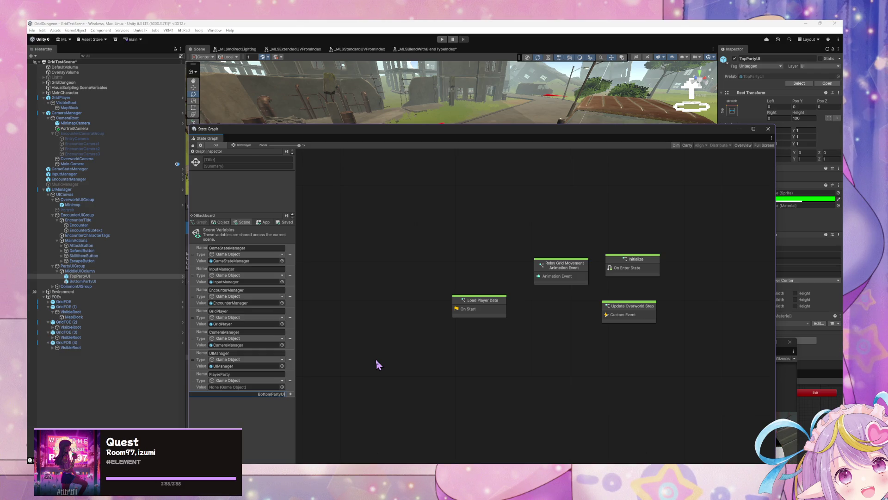
{"action": "type", "text": "Root"}
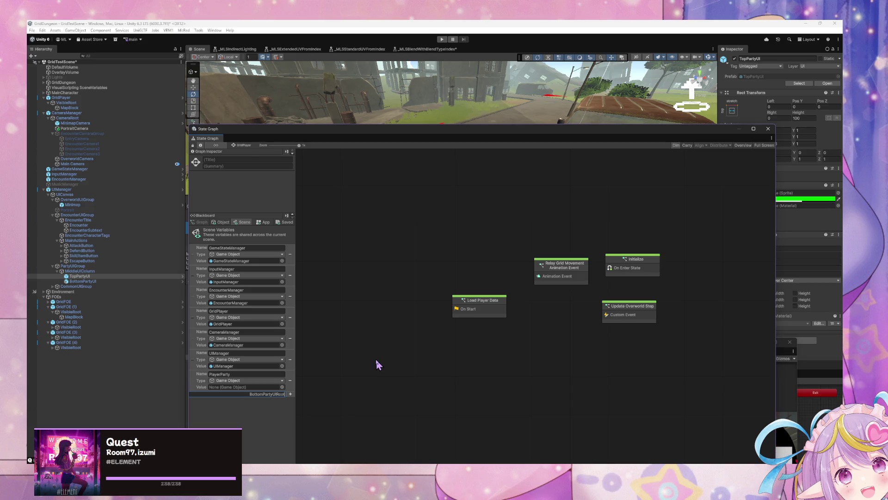
{"action": "key", "text": "BackSpace"}
{"action": "key", "text": "BackSpace"}
{"action": "key", "text": "BackSpace"}
{"action": "key", "text": "Return"}
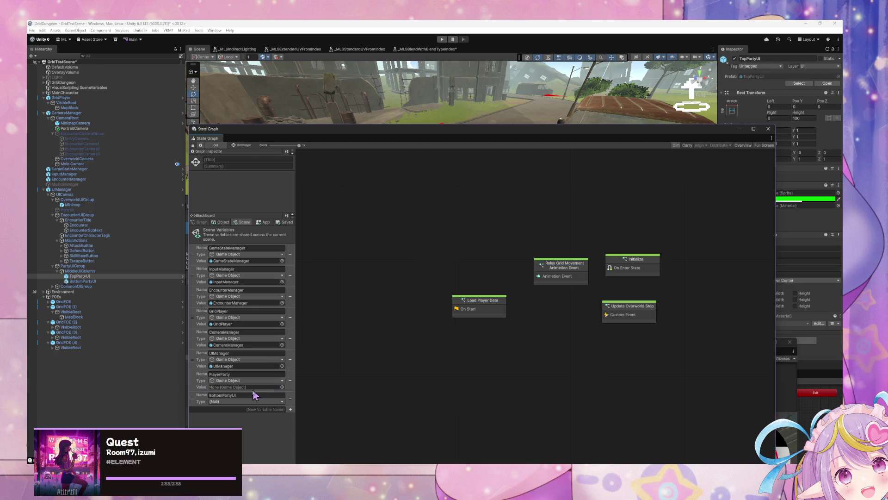
{"action": "left_click", "coordinate": [240, 401]}
{"action": "type", "text": "game"}
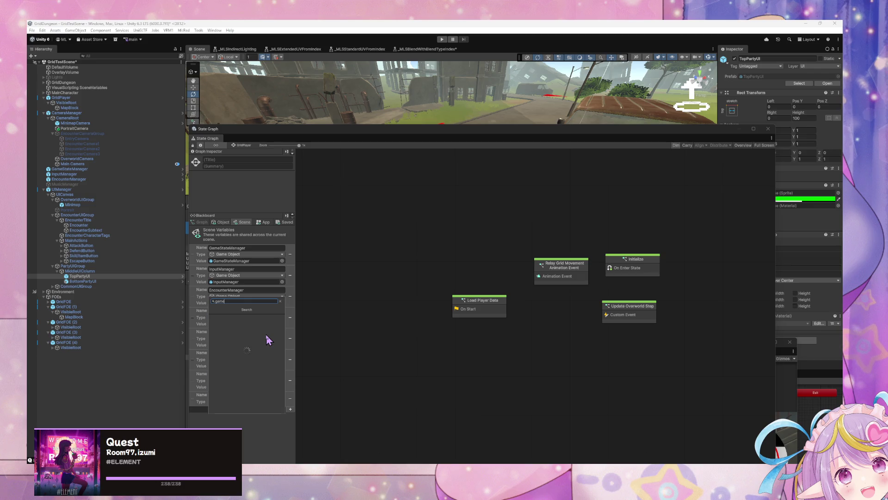
{"action": "type", "text": "object"}
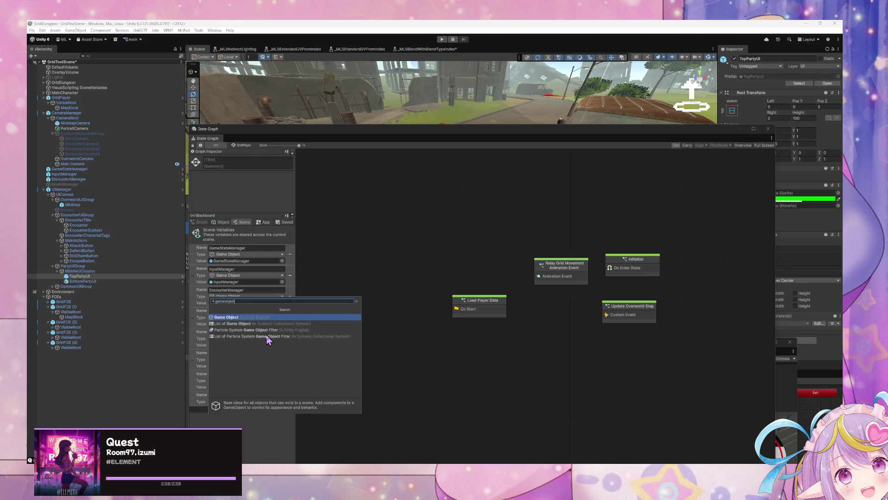
{"action": "key", "text": "Return"}
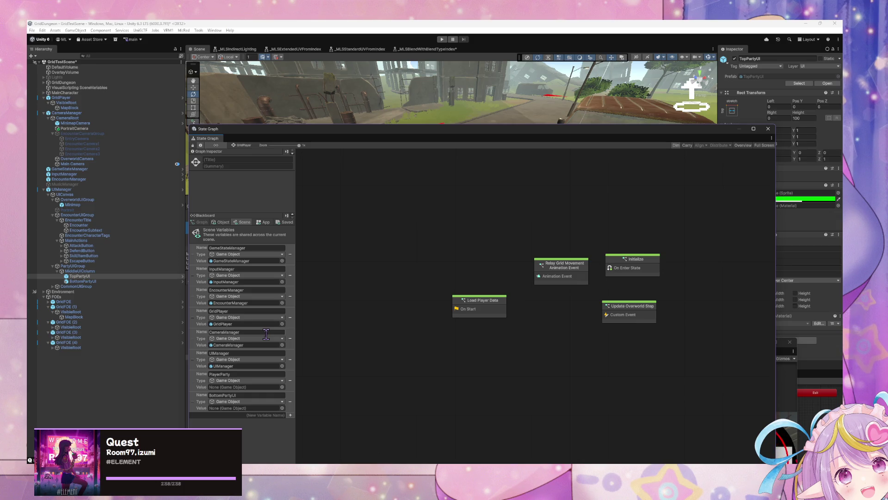
{"action": "mouse_move", "coordinate": [311, 134]}
{"action": "left_mouse_down"}
{"action": "mouse_move", "coordinate": [151, 141]}
{"action": "mouse_move", "coordinate": [355, 128]}
{"action": "left_mouse_up"}
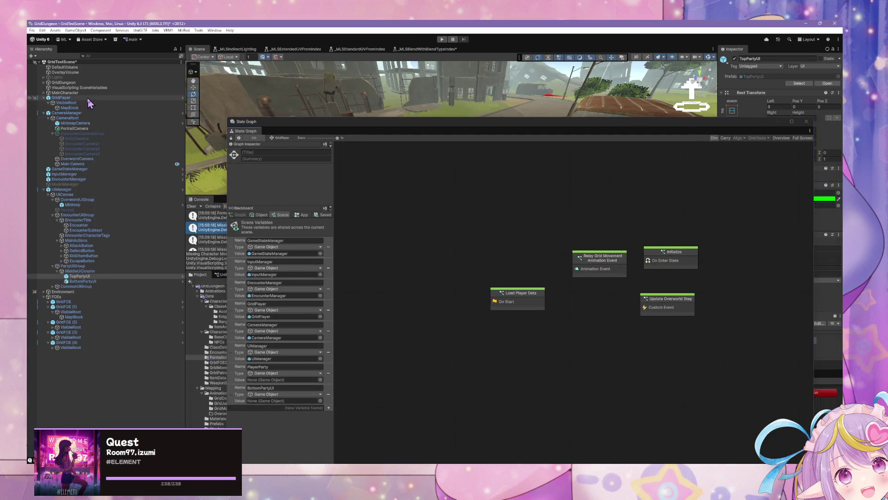
Open the Load Player Data state's script graph from the state graph.
{"action": "left_click", "coordinate": [73, 102]}
{"action": "left_click", "coordinate": [73, 99]}
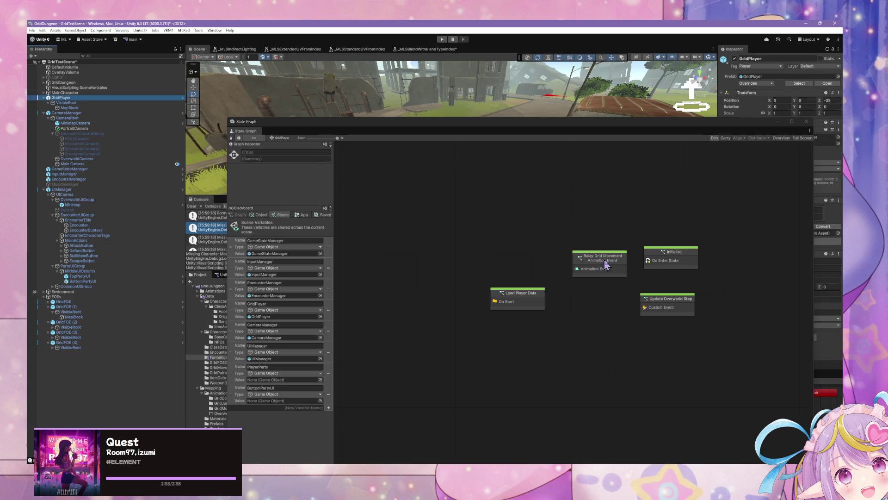
{"action": "left_click", "coordinate": [526, 296]}
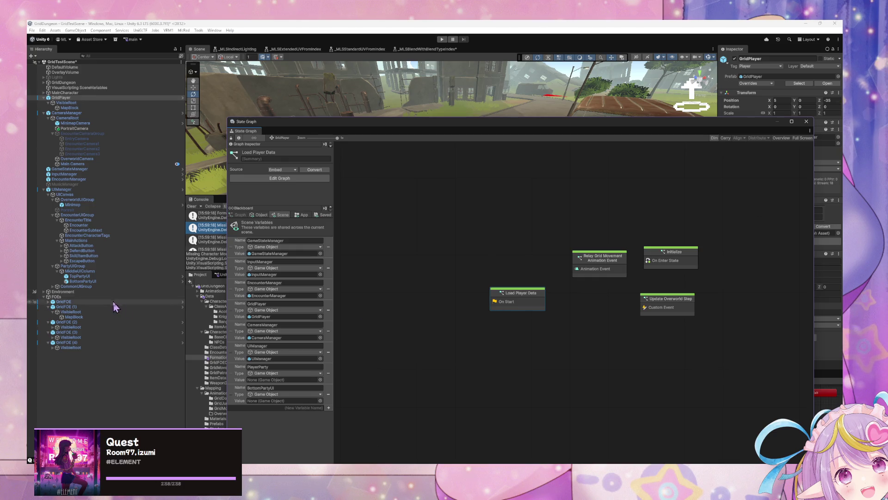
{"action": "left_click", "coordinate": [52, 286]}
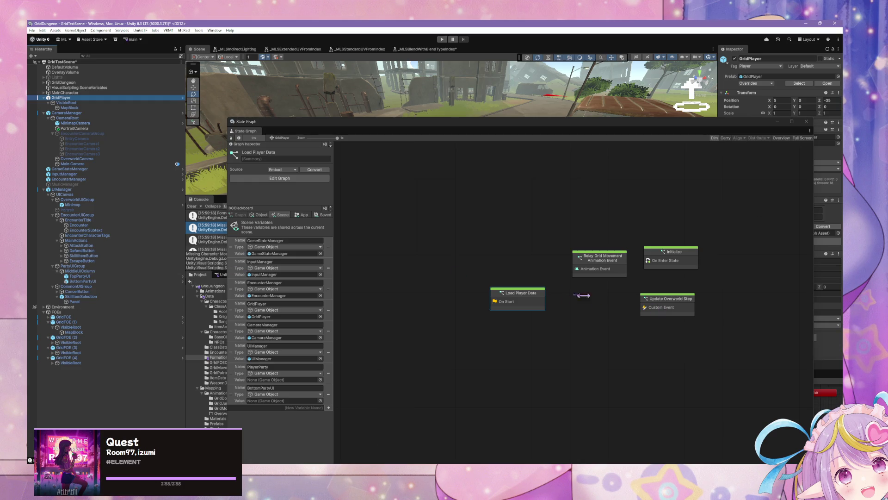
{"action": "left_click", "coordinate": [531, 297]}
{"action": "left_click_drag", "start_coordinate": [516, 302], "coordinate": [518, 309]}
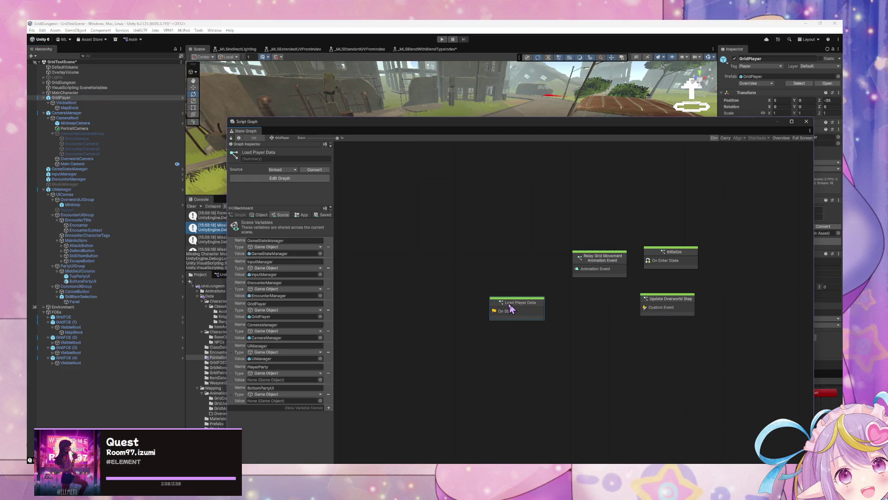
{"action": "double_click", "coordinate": [516, 309]}
Open the Load Player Characters subgraph and tidy its Custom Event Trigger and Set Variable nodes.
{"action": "left_click", "coordinate": [568, 303]}
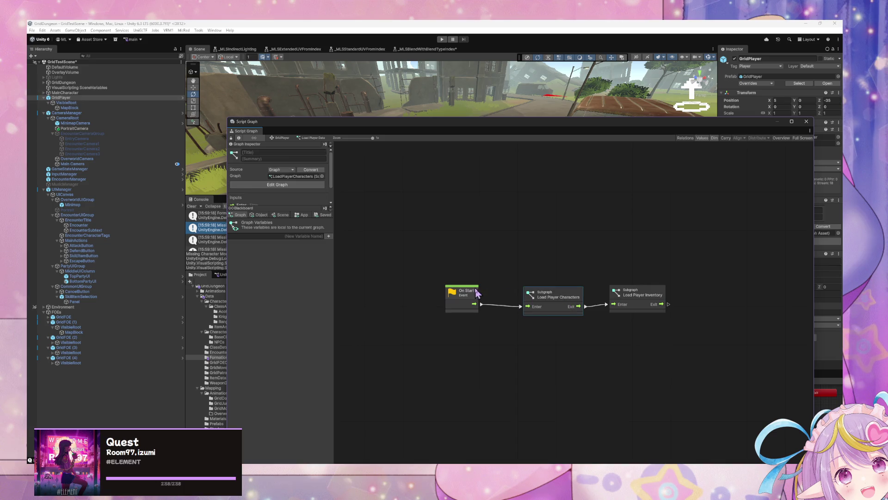
{"action": "double_click", "coordinate": [566, 300]}
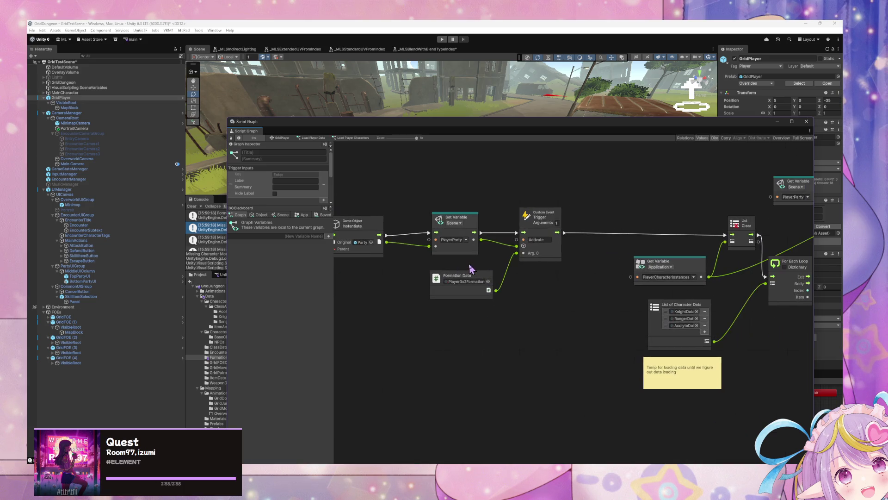
{"action": "scroll", "coordinate": [471, 269], "scroll_direction": "right", "scroll_amount": 10}
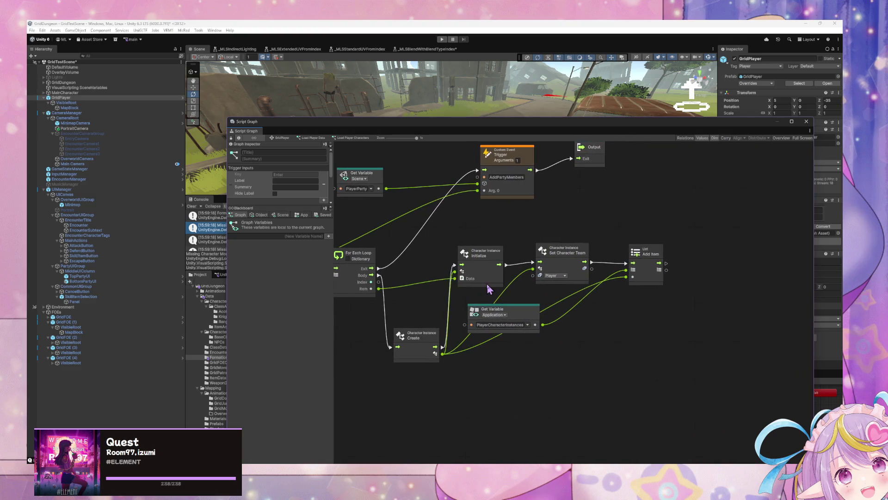
{"action": "mouse_move", "coordinate": [488, 287]}
{"action": "left_mouse_down"}
{"action": "mouse_move", "coordinate": [606, 284]}
{"action": "mouse_move", "coordinate": [538, 308]}
{"action": "left_mouse_up"}
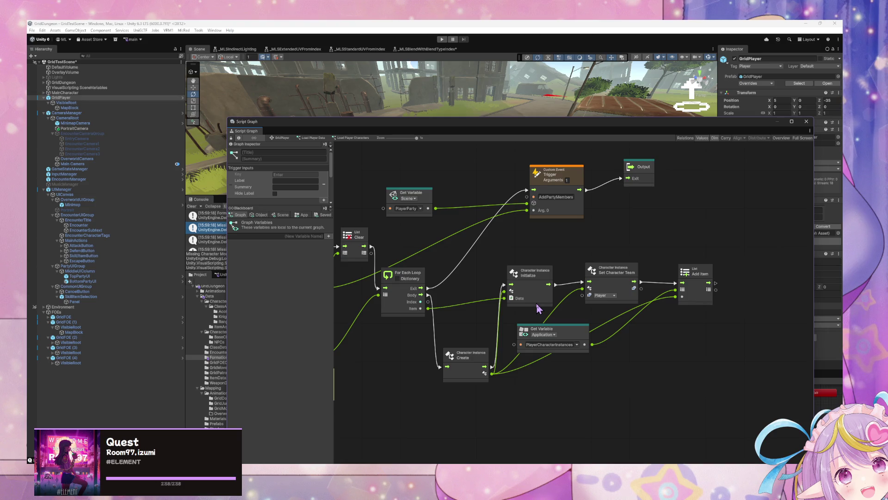
{"action": "scroll", "coordinate": [684, 328], "scroll_direction": "left", "scroll_amount": 9}
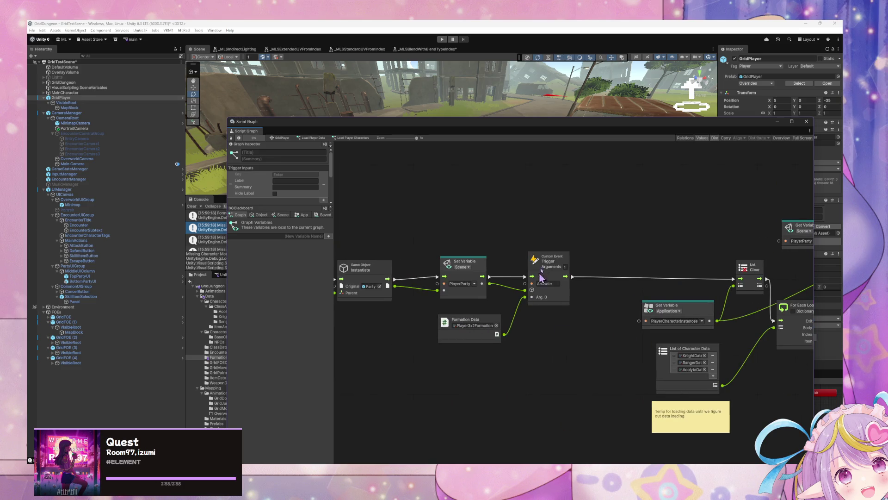
{"action": "left_click_drag", "start_coordinate": [557, 261], "coordinate": [542, 258]}
{"action": "left_click_drag", "start_coordinate": [473, 266], "coordinate": [453, 264]}
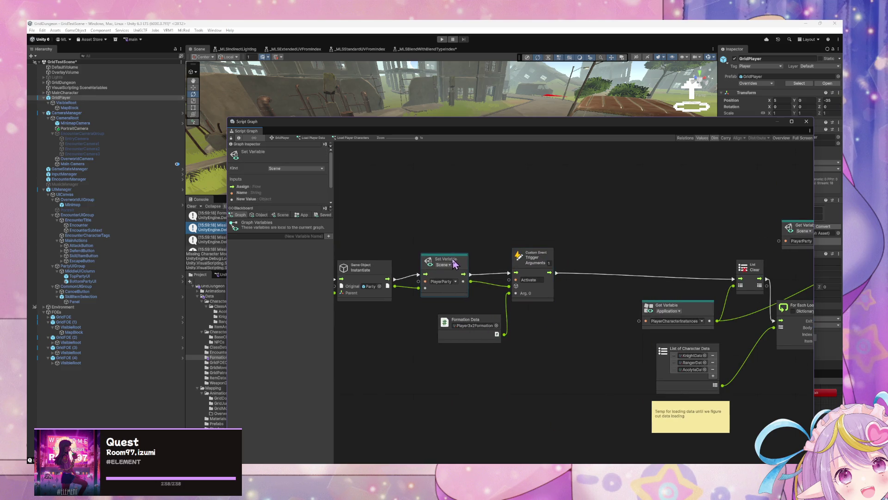
{"action": "scroll", "coordinate": [512, 292], "scroll_direction": "right", "scroll_amount": 6}
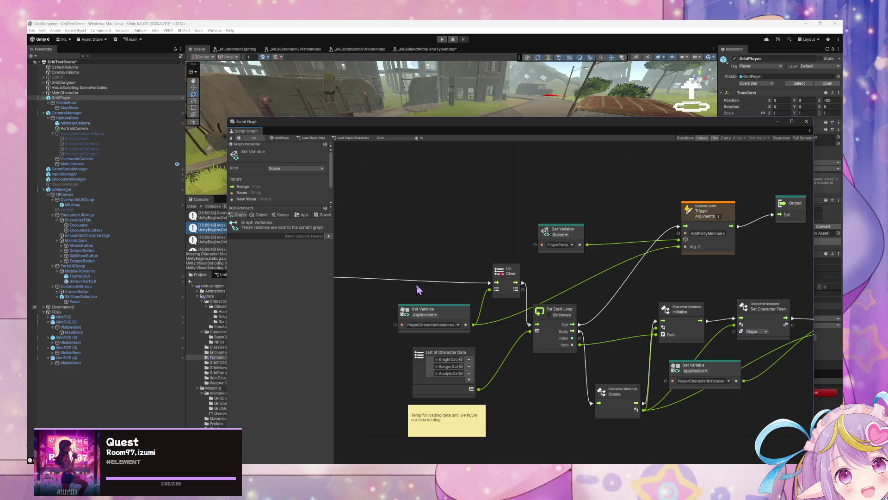
{"action": "mouse_move", "coordinate": [342, 125]}
{"action": "left_mouse_down"}
{"action": "mouse_move", "coordinate": [572, 143]}
{"action": "mouse_move", "coordinate": [520, 297]}
{"action": "mouse_move", "coordinate": [520, 343]}
{"action": "left_mouse_up"}
{"action": "left_click", "coordinate": [595, 282]}
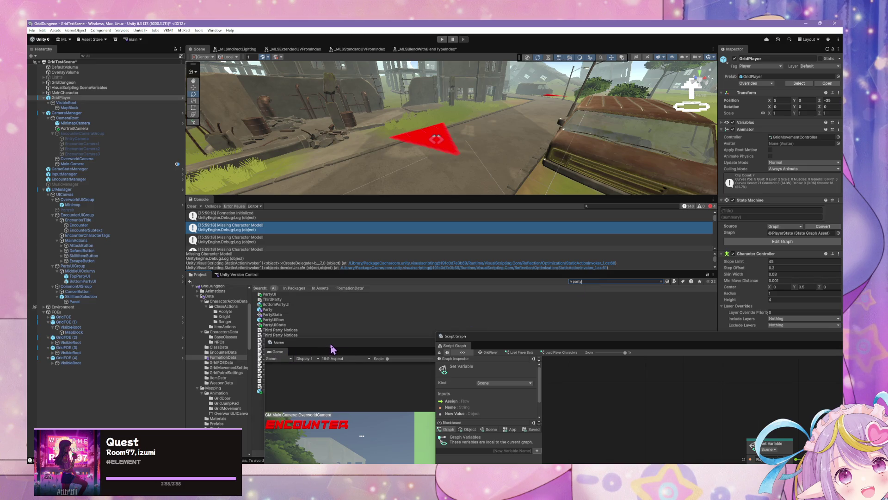
Select the PartyState state graph asset, edit it, and enlarge the State Graph window.
{"action": "left_click", "coordinate": [282, 311]}
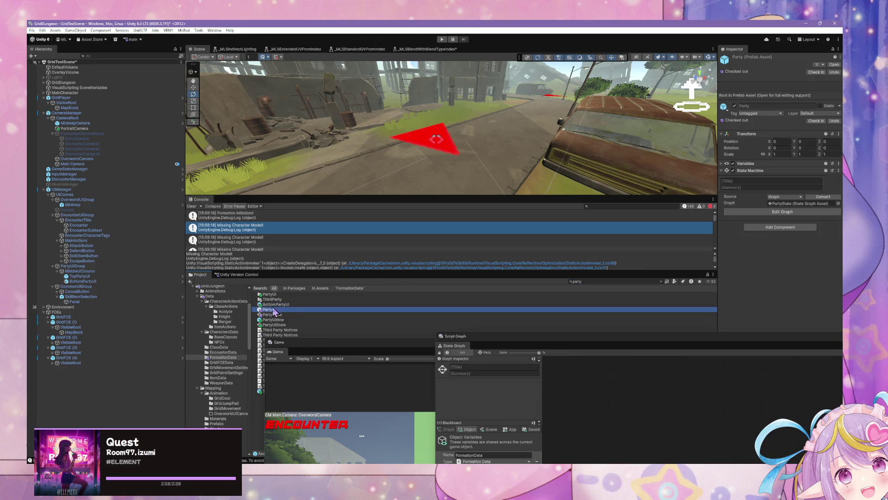
{"action": "mouse_move", "coordinate": [327, 350]}
{"action": "left_mouse_down"}
{"action": "mouse_move", "coordinate": [388, 297]}
{"action": "mouse_move", "coordinate": [422, 299]}
{"action": "left_mouse_up"}
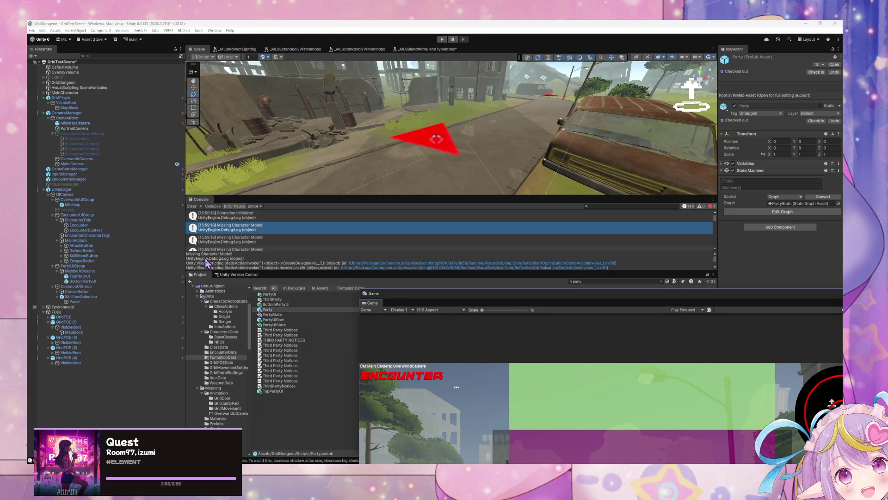
{"action": "left_click", "coordinate": [278, 309]}
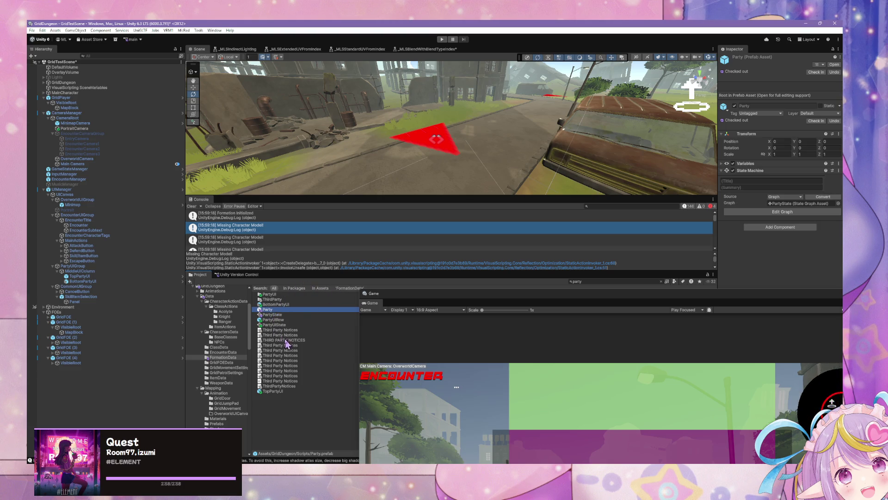
{"action": "left_click", "coordinate": [281, 314]}
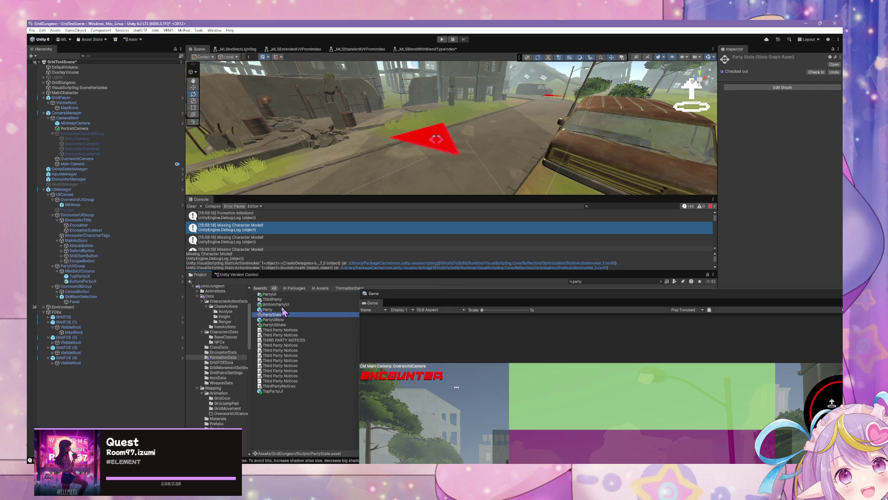
{"action": "left_click_drag", "start_coordinate": [495, 299], "coordinate": [532, 284]}
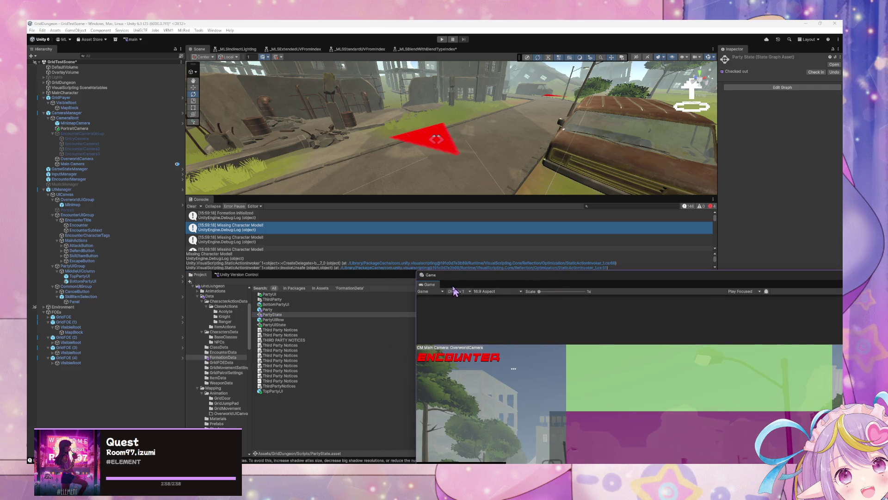
{"action": "left_click_drag", "start_coordinate": [492, 284], "coordinate": [160, 168]}
{"action": "left_click", "coordinate": [521, 343]}
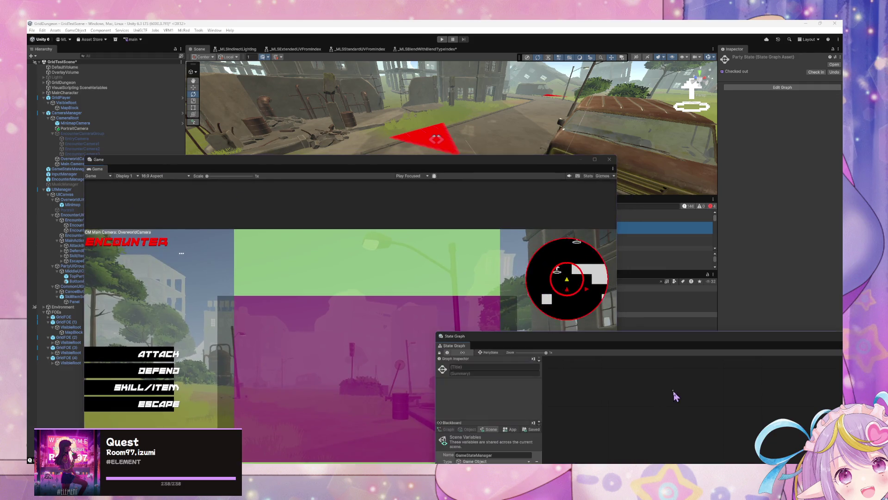
{"action": "left_click_drag", "start_coordinate": [521, 343], "coordinate": [464, 131]}
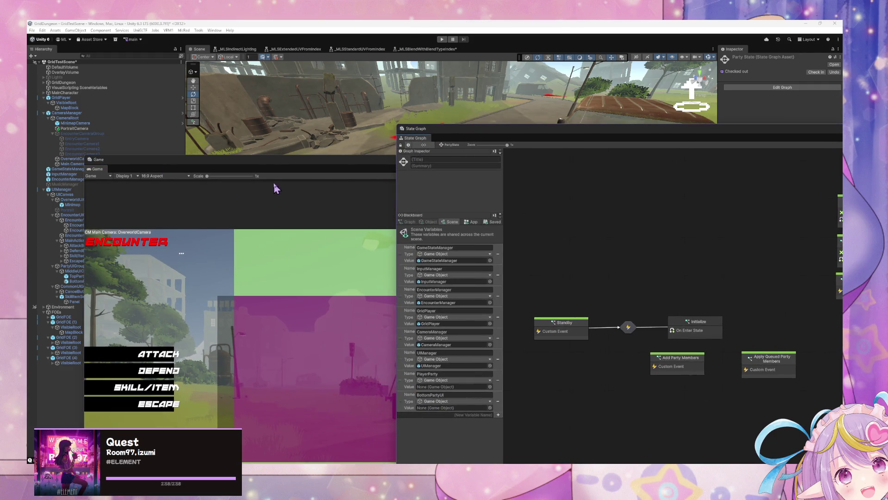
Rename the BottomPartyUI scene variable to EncounterPartyUI.
{"action": "mouse_move", "coordinate": [254, 167]}
{"action": "left_mouse_down"}
{"action": "mouse_move", "coordinate": [551, 412]}
{"action": "mouse_move", "coordinate": [533, 418]}
{"action": "left_mouse_up"}
{"action": "left_click", "coordinate": [439, 397]}
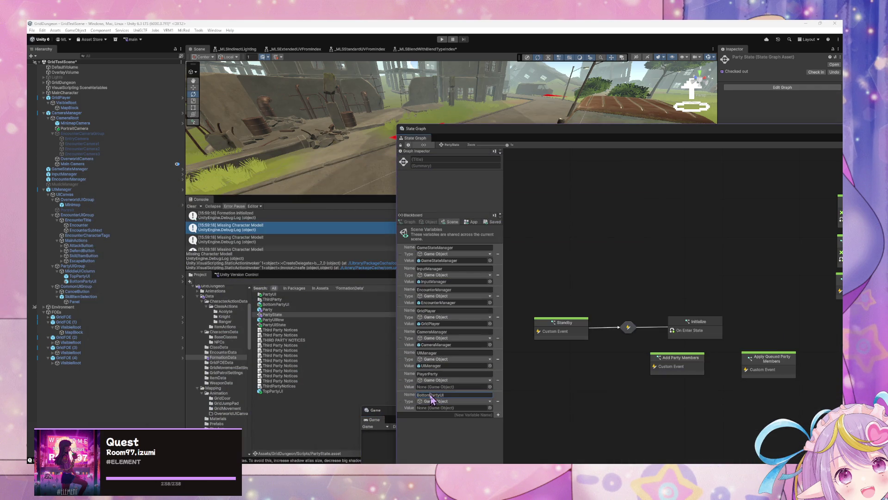
{"action": "key", "text": "BackSpace"}
{"action": "key", "text": "BackSpace"}
{"action": "key", "text": "BackSpace"}
{"action": "type", "text": "Encounter"}
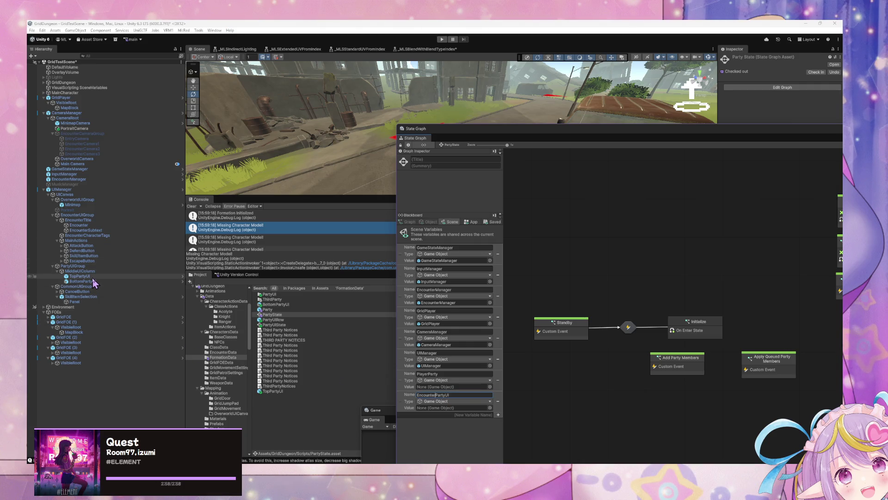
Rename PlayerParty to PlayerPartyUI holding BottomPartyUI; give EncounterPartyUI the TopPartyUI object.
{"action": "mouse_move", "coordinate": [93, 278]}
{"action": "left_mouse_down"}
{"action": "mouse_move", "coordinate": [458, 411]}
{"action": "mouse_move", "coordinate": [456, 389]}
{"action": "left_mouse_up"}
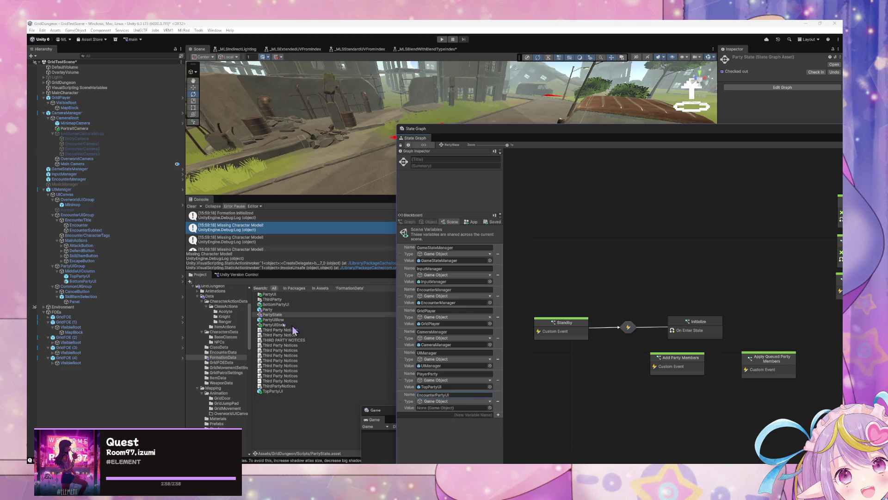
{"action": "left_click", "coordinate": [466, 378]}
{"action": "left_click", "coordinate": [508, 390]}
{"action": "left_click", "coordinate": [469, 373]}
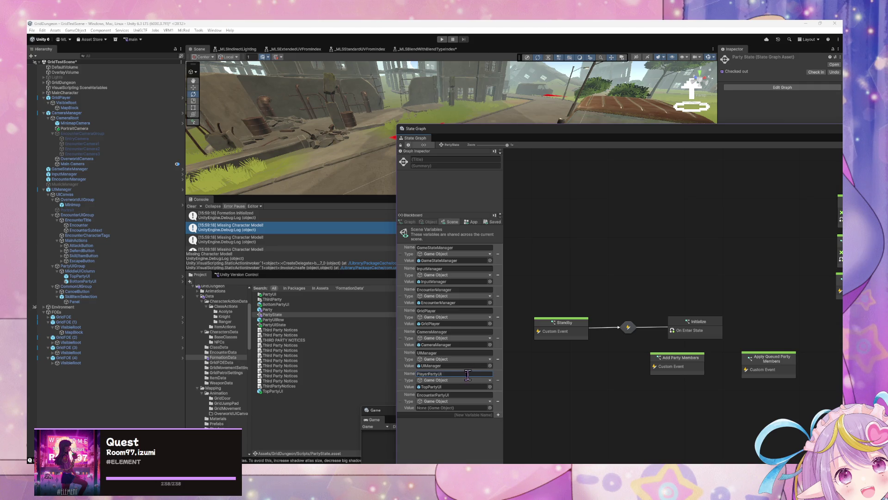
{"action": "double_click", "coordinate": [430, 374]}
{"action": "key", "text": "Left"}
{"action": "key", "text": "BackSpace"}
{"action": "key", "text": "BackSpace"}
{"action": "key", "text": "BackSpace"}
{"action": "type", "text": "Player"}
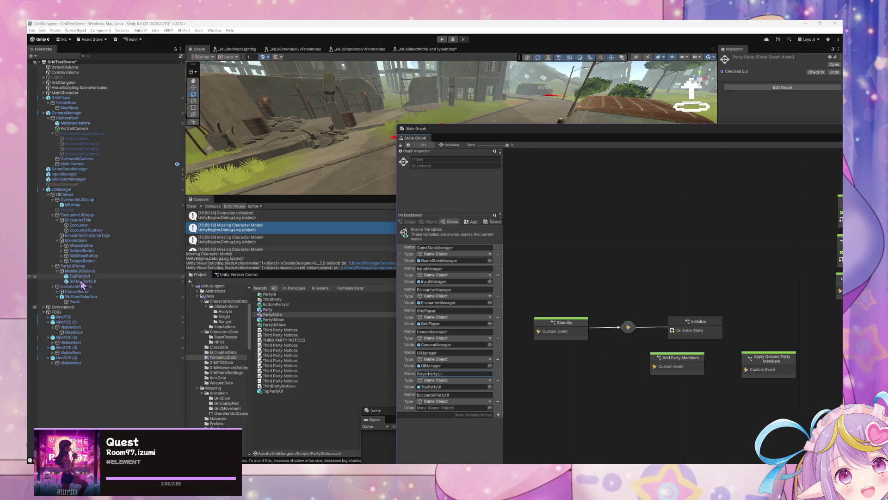
{"action": "mouse_move", "coordinate": [82, 281]}
{"action": "left_mouse_down"}
{"action": "mouse_move", "coordinate": [181, 296]}
{"action": "mouse_move", "coordinate": [443, 387]}
{"action": "left_mouse_up"}
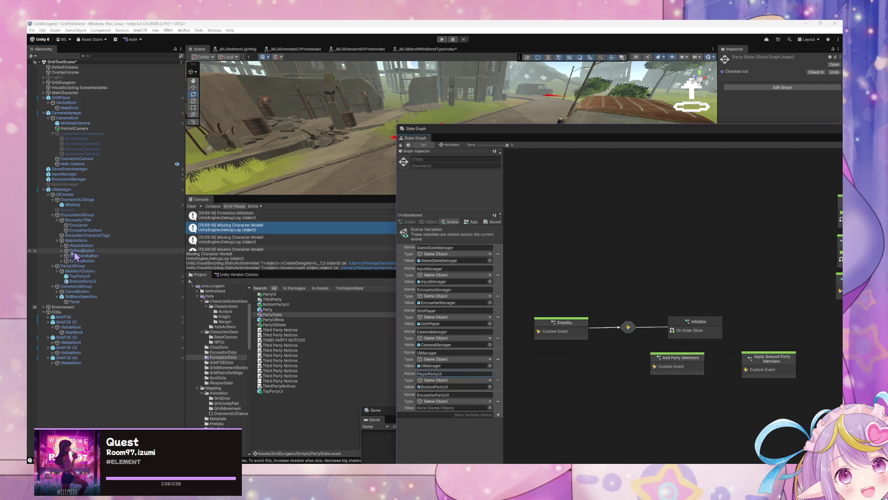
{"action": "mouse_move", "coordinate": [86, 280]}
{"action": "left_mouse_down"}
{"action": "mouse_move", "coordinate": [430, 383]}
{"action": "mouse_move", "coordinate": [440, 409]}
{"action": "left_mouse_up"}
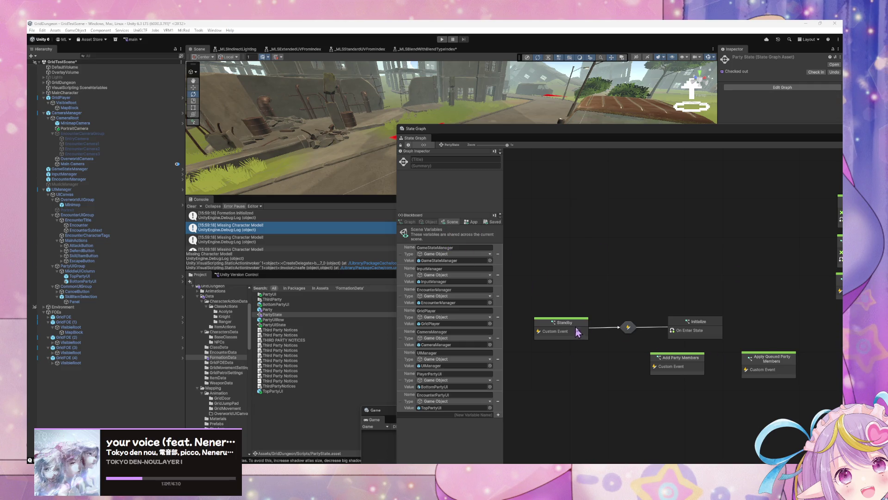
Select the Party prefab to show its PartyState graph and variables.
{"action": "left_click", "coordinate": [67, 113]}
{"action": "left_click", "coordinate": [70, 107]}
{"action": "left_click", "coordinate": [68, 99]}
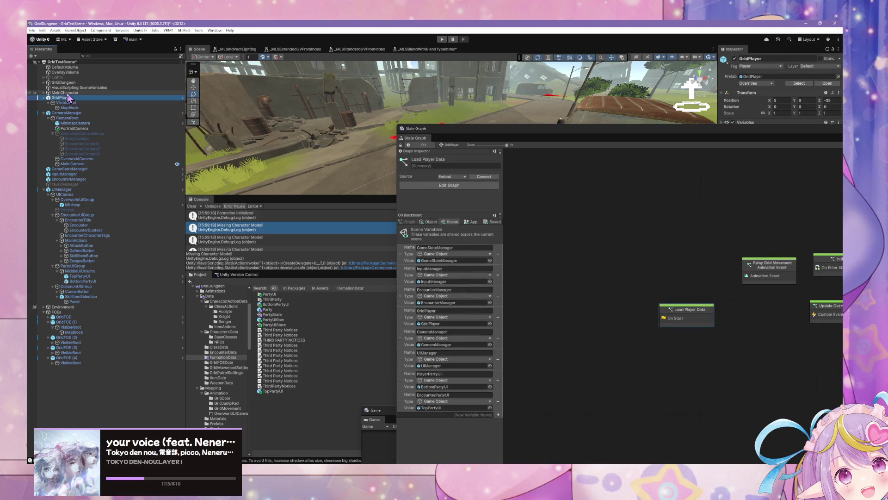
{"action": "left_click", "coordinate": [287, 309]}
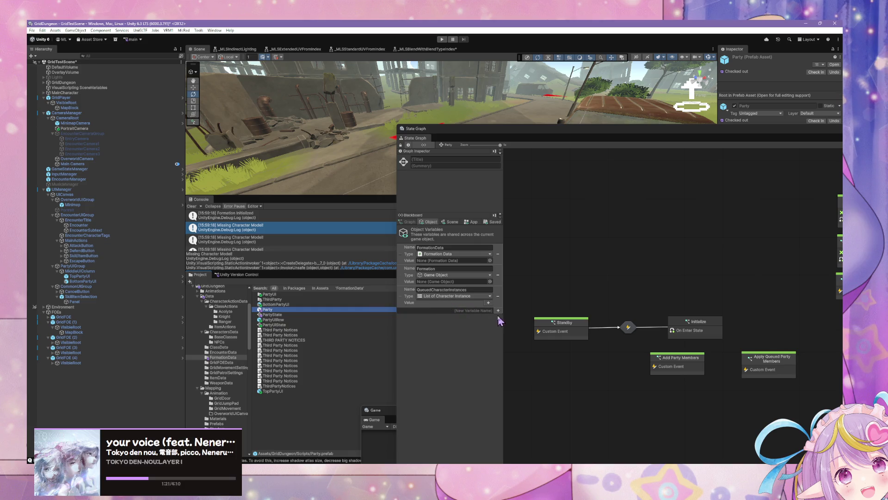
Add a Game Object object variable PartyUI and open the Initialize state's script graph.
{"action": "type", "text": "P"}
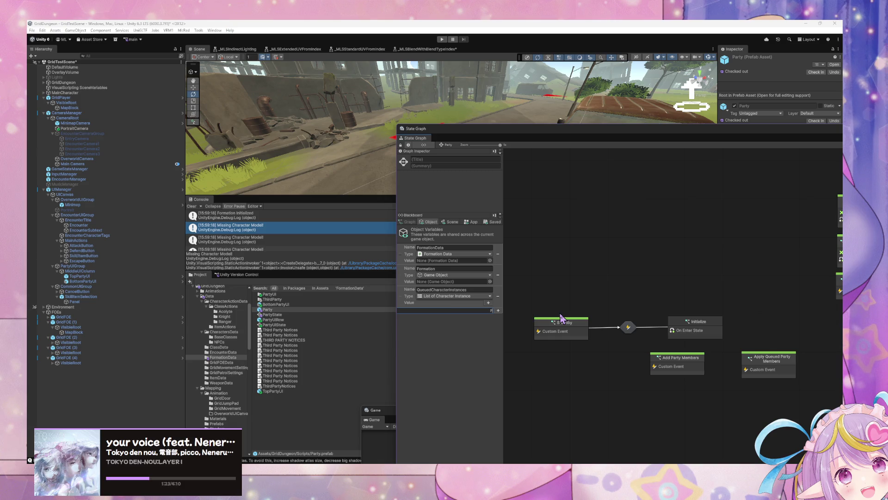
{"action": "type", "text": "artyUI"}
{"action": "key", "text": "Return"}
{"action": "left_click", "coordinate": [475, 318]}
{"action": "type", "text": "gameobject"}
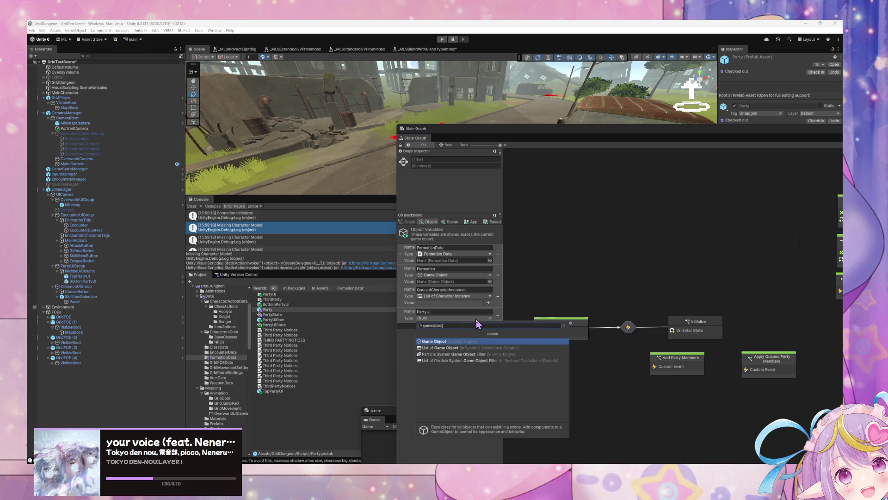
{"action": "key", "text": "Return"}
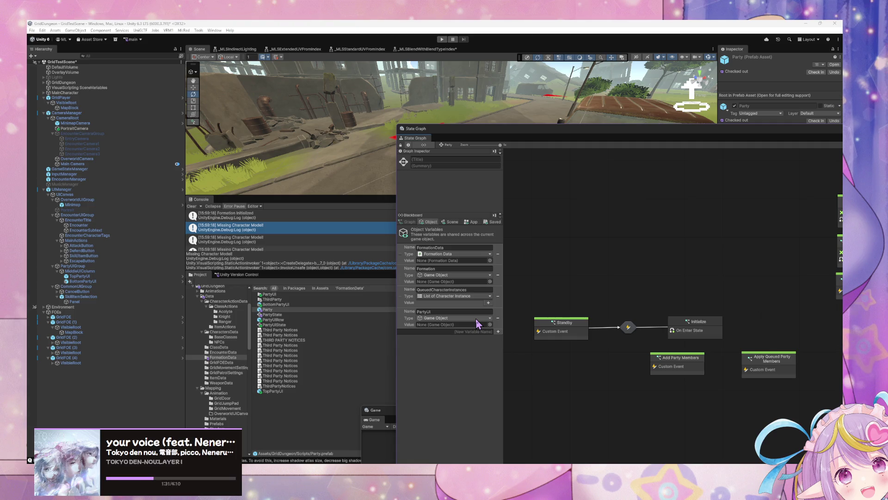
{"action": "left_click", "coordinate": [695, 332]}
{"action": "double_click", "coordinate": [694, 332]}
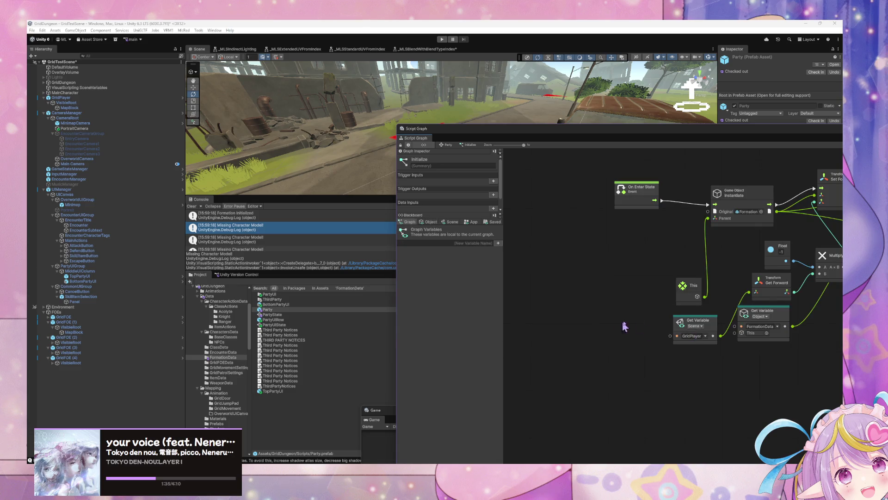
Return to the Party graph and open the Standby state's script graph.
{"action": "left_click_drag", "start_coordinate": [669, 373], "coordinate": [593, 391]}
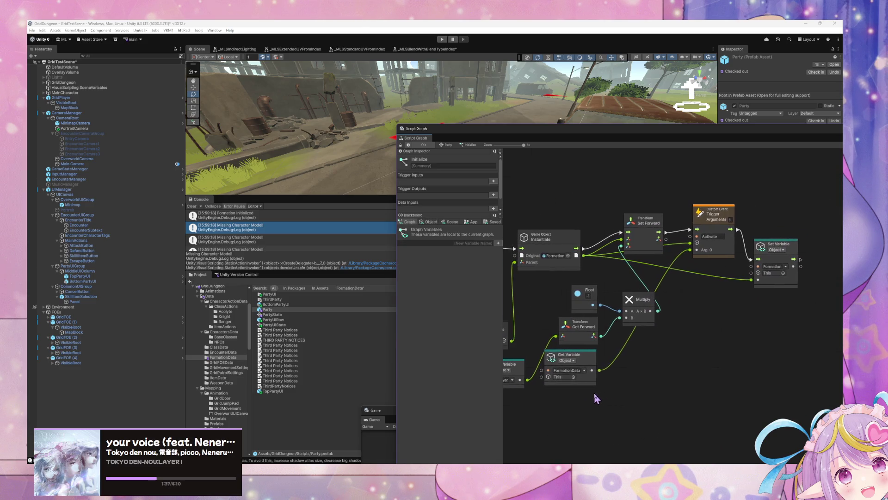
{"action": "scroll", "coordinate": [682, 352], "scroll_direction": "left", "scroll_amount": 5}
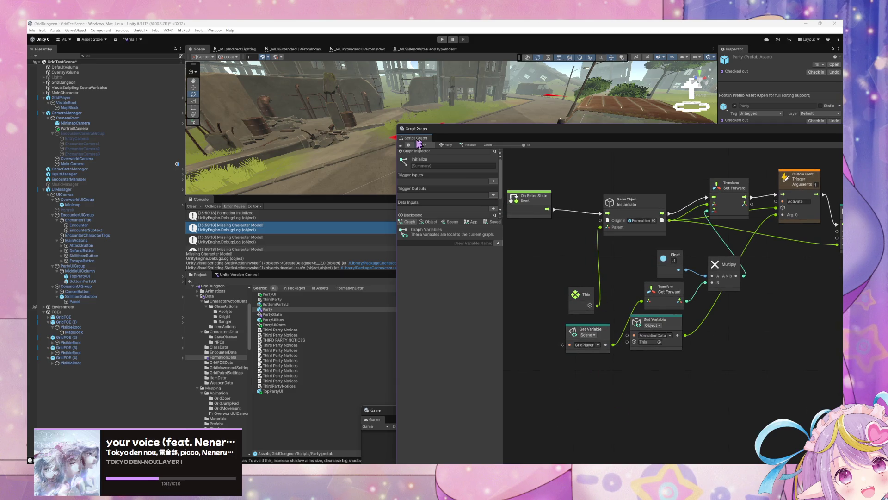
{"action": "left_click", "coordinate": [445, 145]}
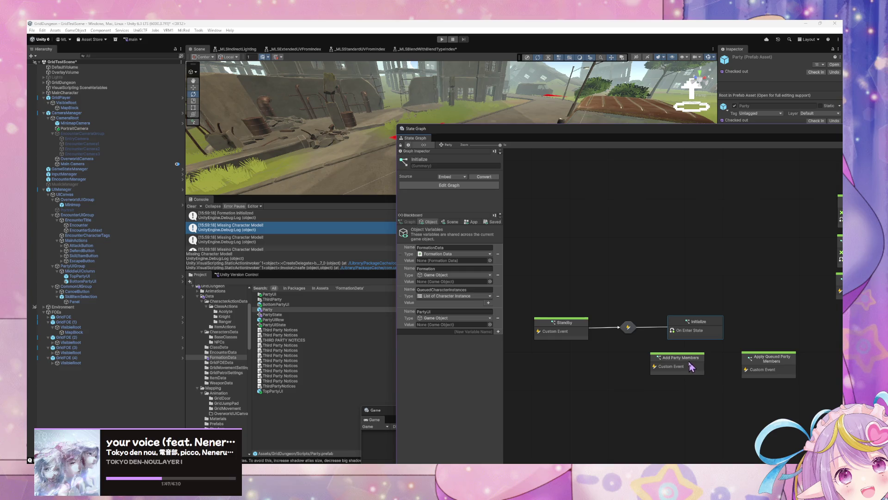
{"action": "double_click", "coordinate": [556, 331]}
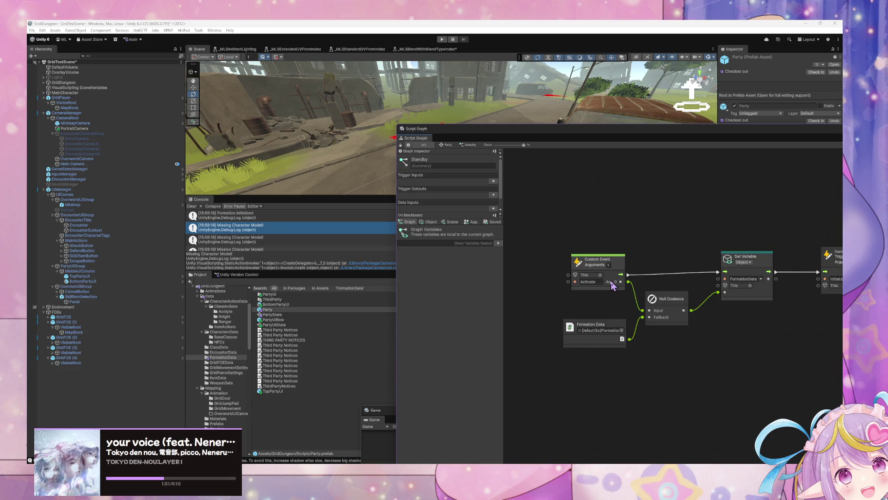
{"action": "mouse_move", "coordinate": [643, 314]}
{"action": "left_mouse_down"}
{"action": "mouse_move", "coordinate": [599, 303]}
{"action": "mouse_move", "coordinate": [532, 308]}
{"action": "mouse_move", "coordinate": [560, 312]}
{"action": "mouse_move", "coordinate": [553, 311]}
{"action": "left_mouse_up"}
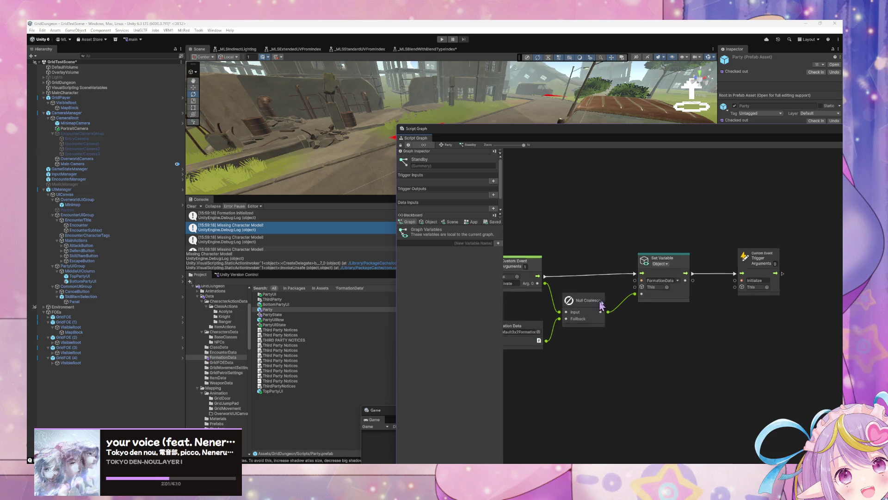
{"action": "key", "text": "Home"}
Set the Custom Event node's Argument Count to 2, exposing Arg. 1.
{"action": "left_click", "coordinate": [587, 267]}
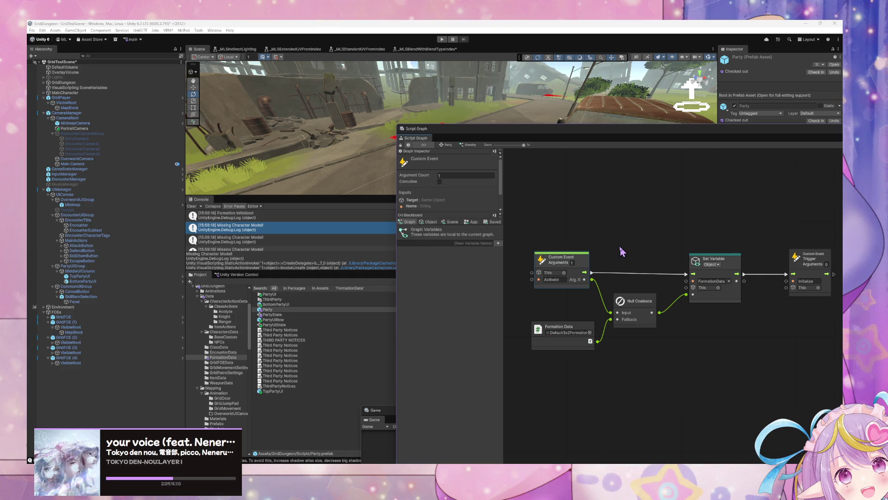
{"action": "left_click", "coordinate": [573, 262]}
{"action": "type", "text": "2"}
{"action": "key", "text": "Return"}
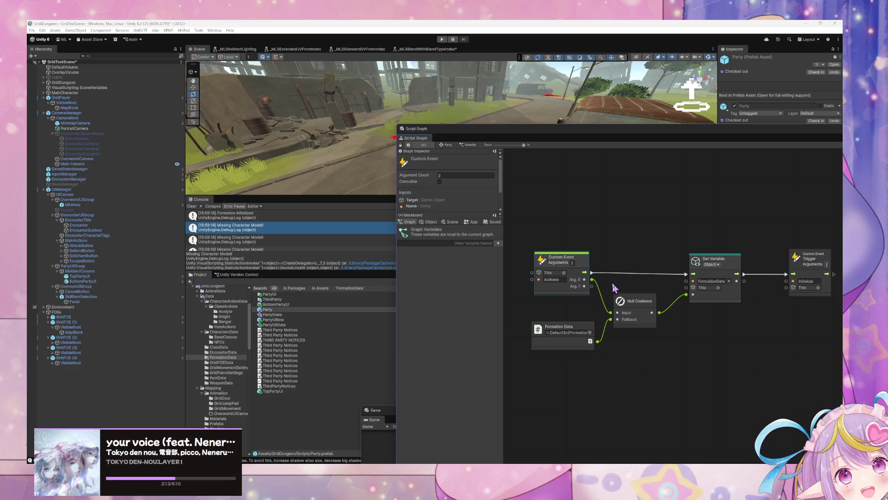
{"action": "left_click_drag", "start_coordinate": [585, 285], "coordinate": [703, 333]}
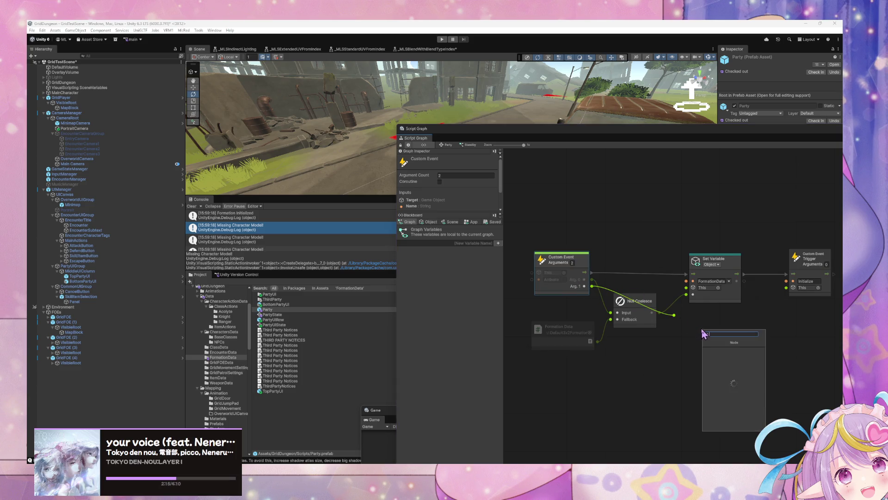
Search the node finder for a select-on-enum node, then dismiss it unused.
{"action": "type", "text": "selec"}
{"action": "type", "text": "t from e"}
{"action": "type", "text": "num"}
{"action": "key", "text": "BackSpace"}
{"action": "key", "text": "BackSpace"}
{"action": "key", "text": "BackSpace"}
{"action": "key", "text": "ctrl+a"}
{"action": "type", "text": "enum"}
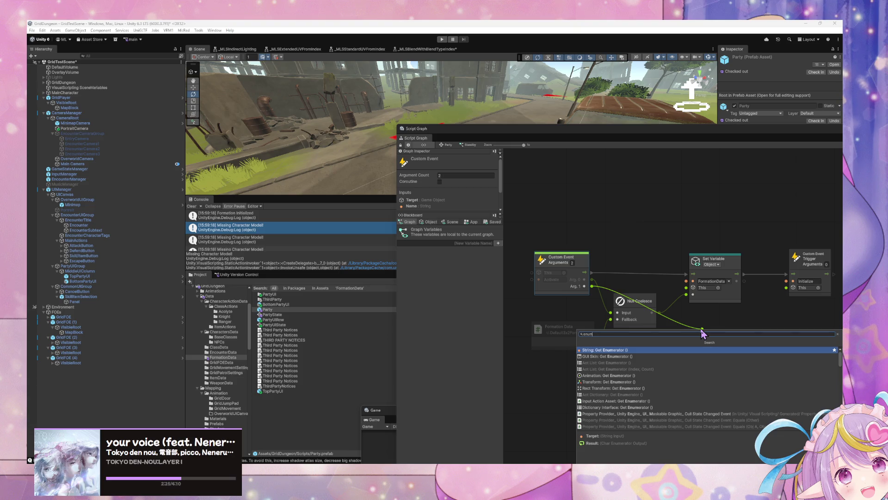
{"action": "type", "text": " select"}
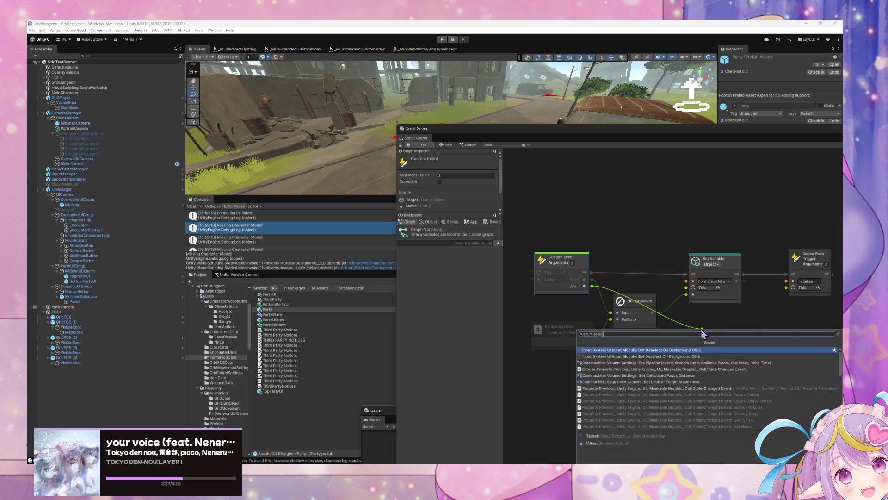
{"action": "key", "text": "ctrl+a"}
{"action": "type", "text": "sa"}
{"action": "type", "text": "lect"}
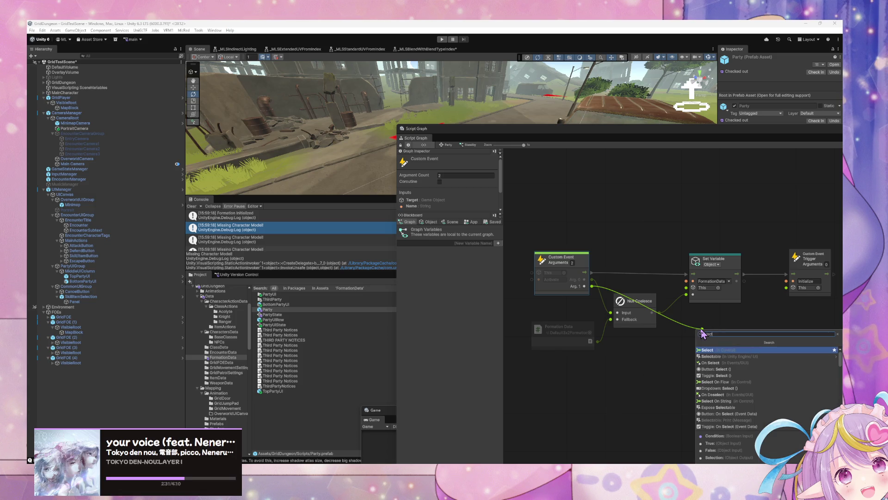
{"action": "key", "text": "Down"}
{"action": "key", "text": "Down"}
{"action": "key", "text": "Down"}
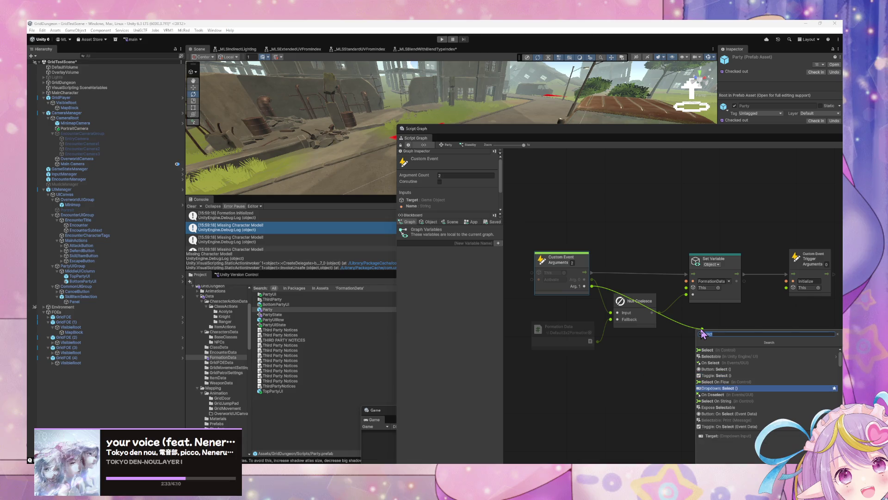
{"action": "key", "text": "Up"}
{"action": "key", "text": "Up"}
{"action": "key", "text": "Up"}
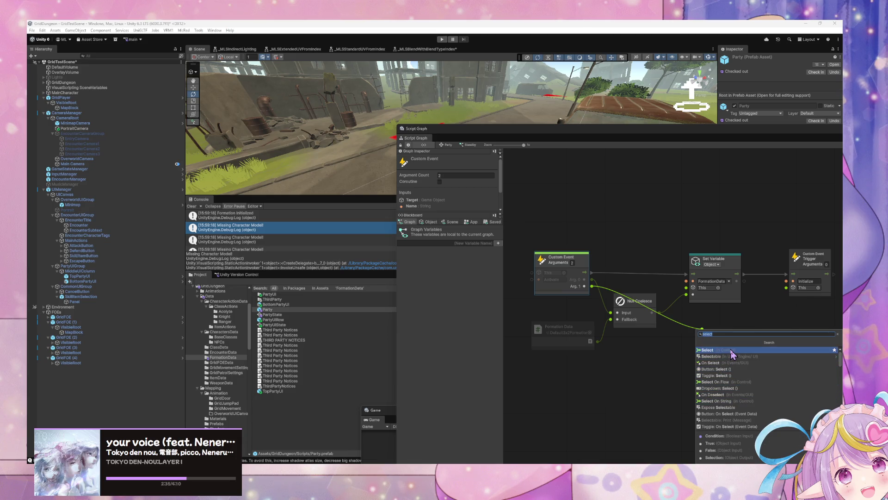
{"action": "key", "text": "Escape"}
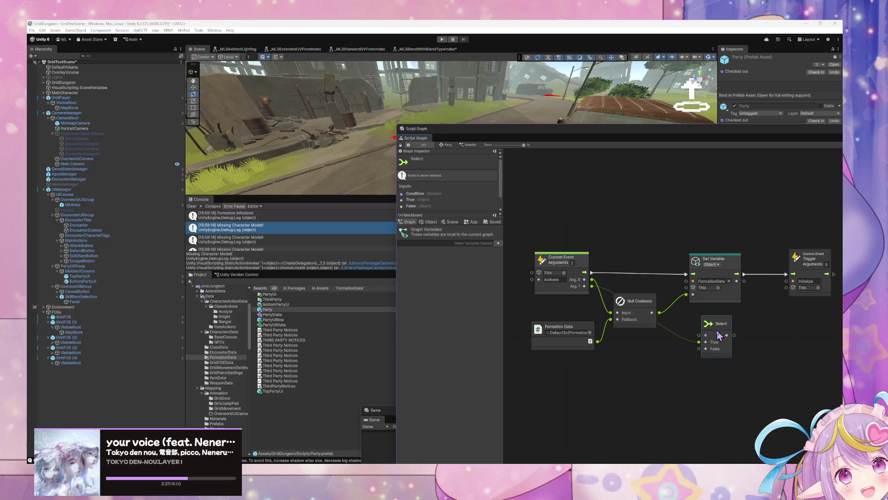
{"action": "left_click", "coordinate": [712, 344]}
Add a Control > Select On Enum node with Enum Type Character Team.
{"action": "right_click", "coordinate": [712, 344]}
{"action": "left_click", "coordinate": [729, 368]}
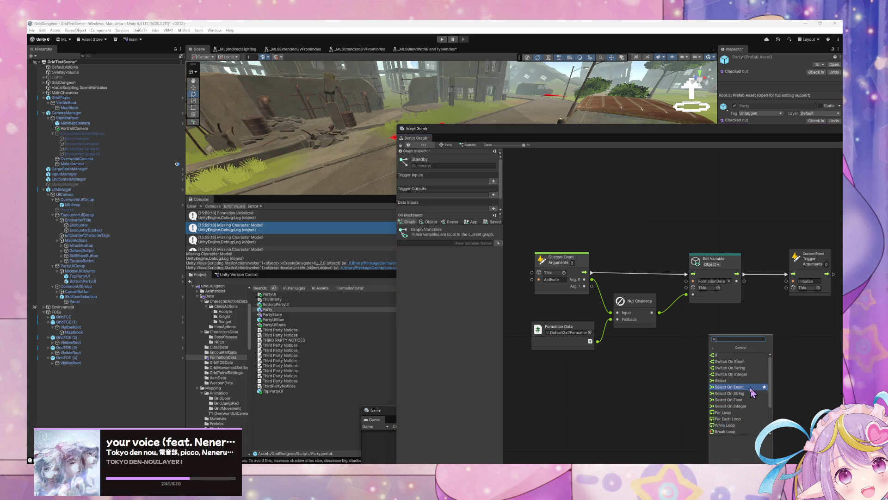
{"action": "left_click", "coordinate": [750, 386]}
{"action": "left_click", "coordinate": [738, 356]}
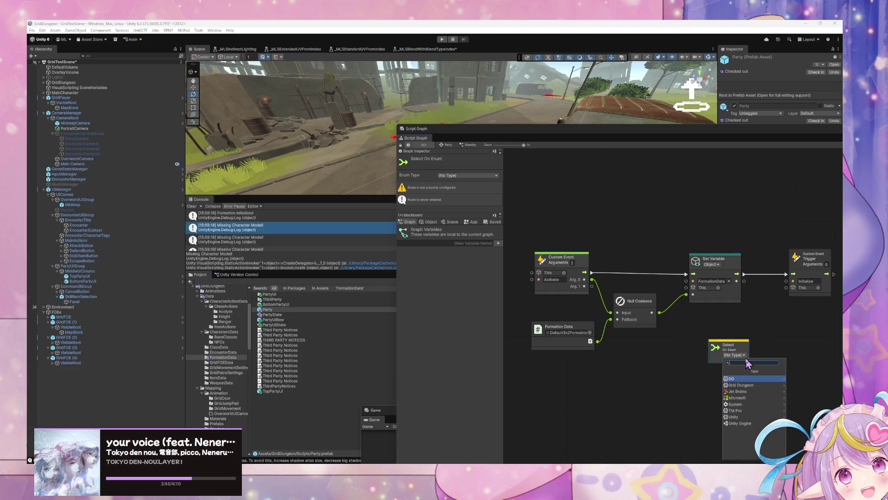
{"action": "type", "text": "party"}
{"action": "key", "text": "BackSpace"}
{"action": "key", "text": "BackSpace"}
{"action": "key", "text": "BackSpace"}
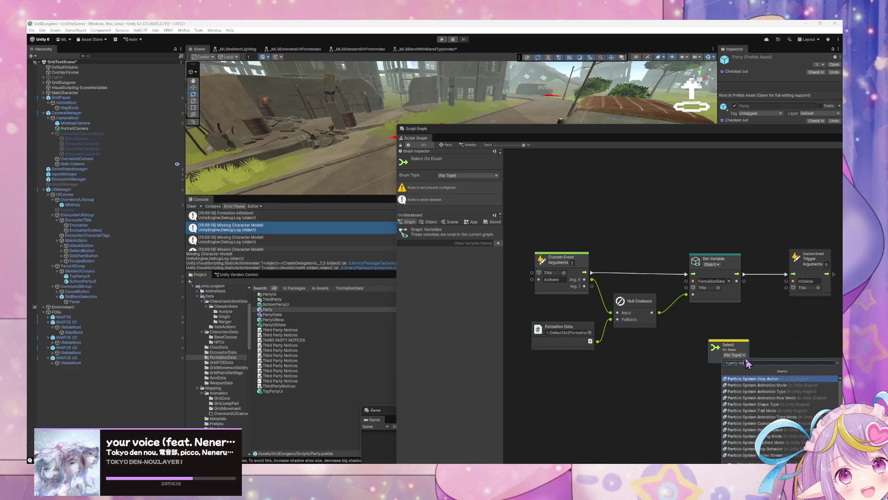
{"action": "type", "text": "team"}
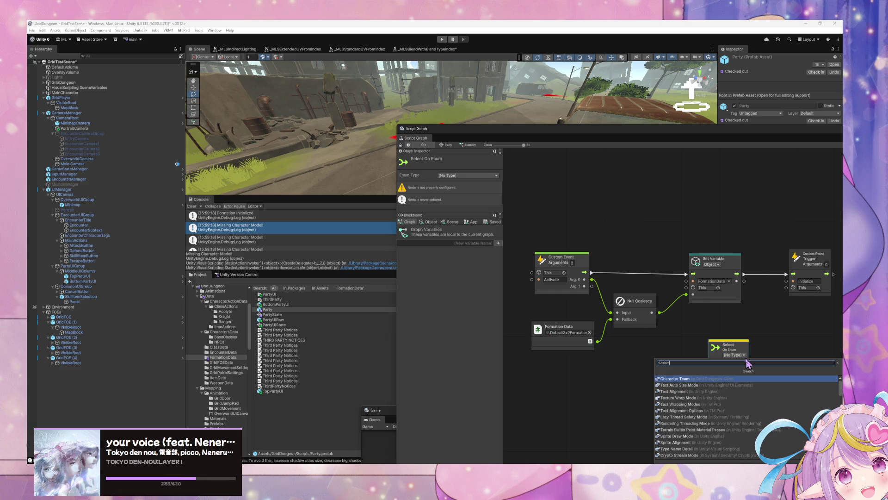
{"action": "key", "text": "Return"}
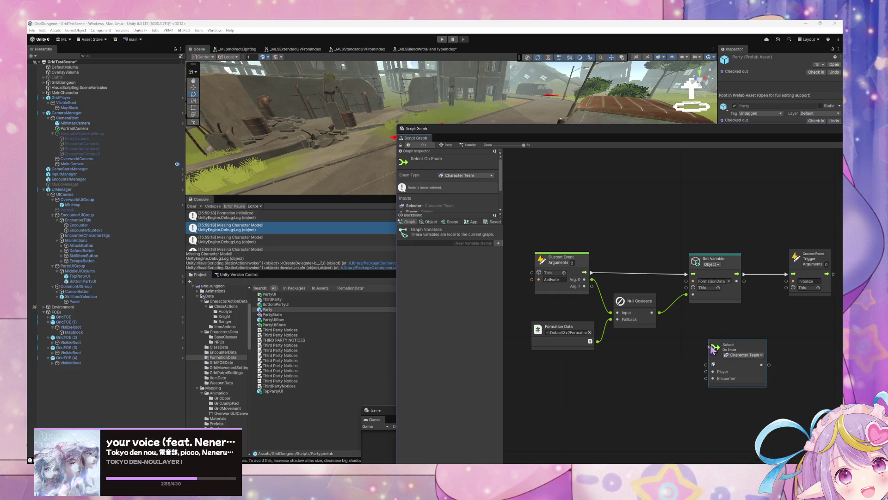
Connect the Custom Event's Arg. 1 to the Select On Enum selector.
{"action": "left_click_drag", "start_coordinate": [720, 351], "coordinate": [674, 347]}
{"action": "mouse_move", "coordinate": [585, 286]}
{"action": "left_mouse_down"}
{"action": "mouse_move", "coordinate": [660, 363]}
{"action": "mouse_move", "coordinate": [684, 353]}
{"action": "left_mouse_up"}
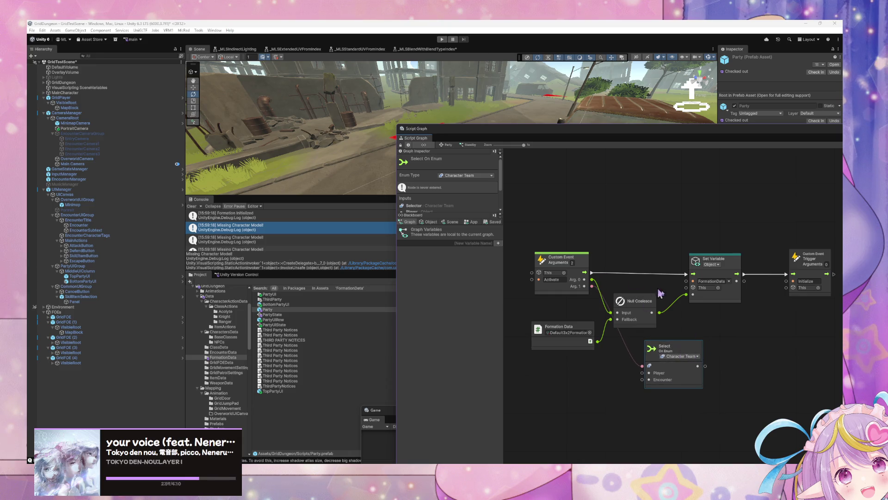
{"action": "left_click", "coordinate": [431, 222]}
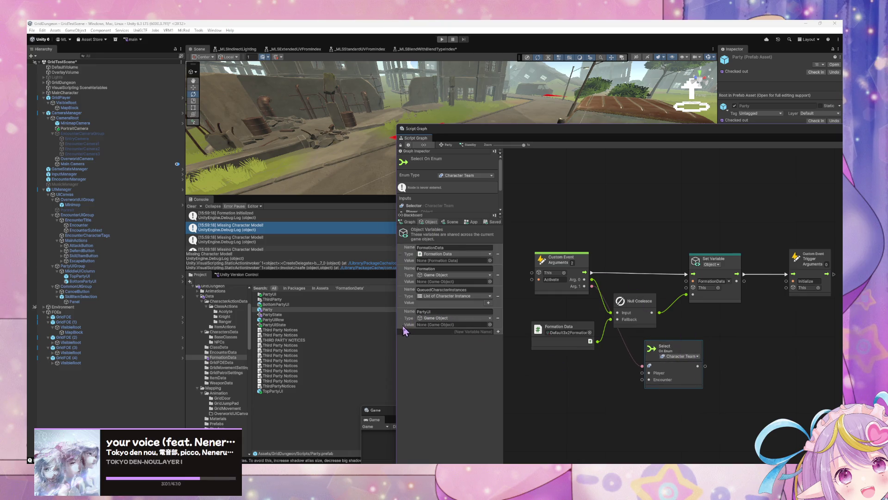
Add a Scene Get Variable node reading PlayerPartyUI below Formation Data.
{"action": "mouse_move", "coordinate": [405, 322]}
{"action": "left_mouse_down"}
{"action": "mouse_move", "coordinate": [585, 374]}
{"action": "mouse_move", "coordinate": [642, 372]}
{"action": "left_mouse_up"}
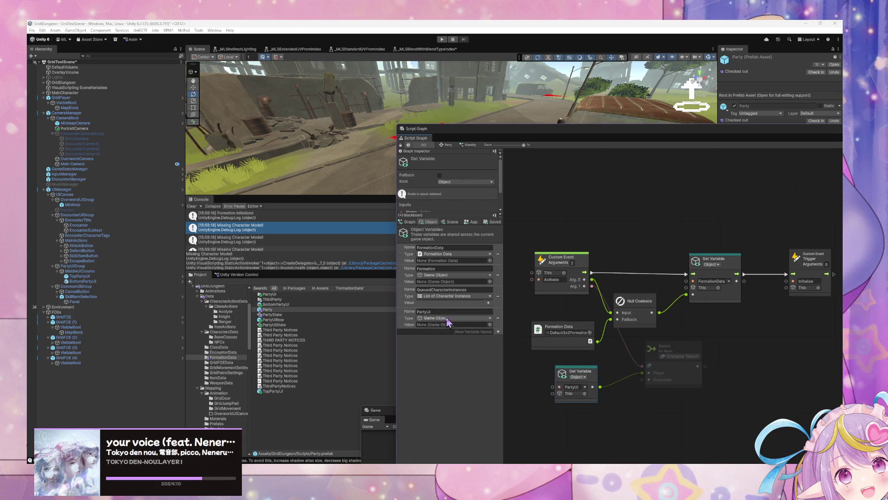
{"action": "left_click", "coordinate": [578, 376]}
{"action": "left_click", "coordinate": [587, 405]}
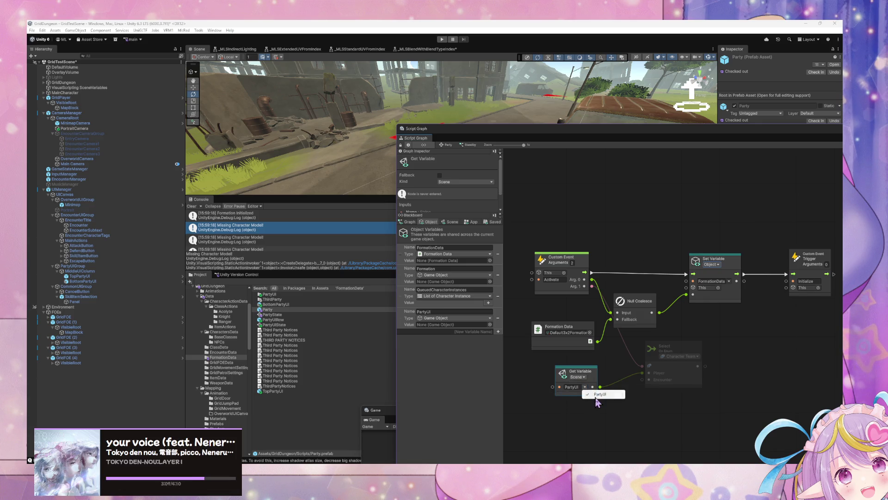
{"action": "left_click", "coordinate": [585, 387]}
{"action": "left_click", "coordinate": [562, 377]}
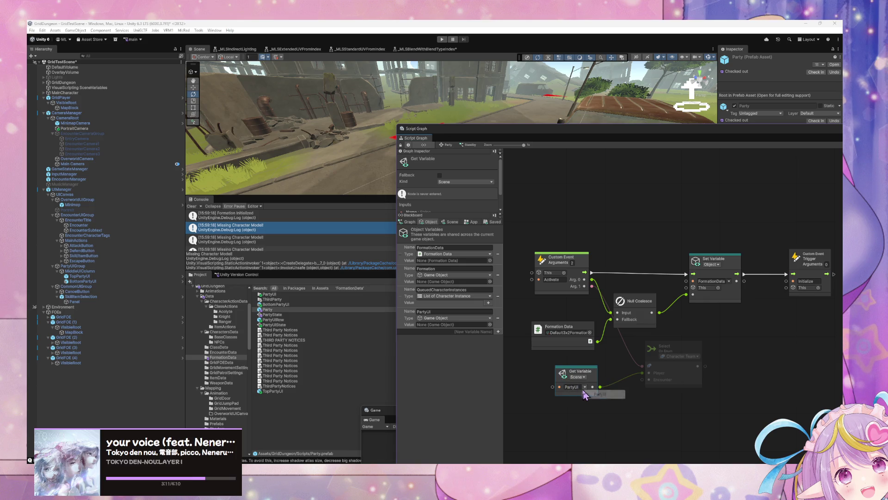
{"action": "left_click", "coordinate": [586, 387]}
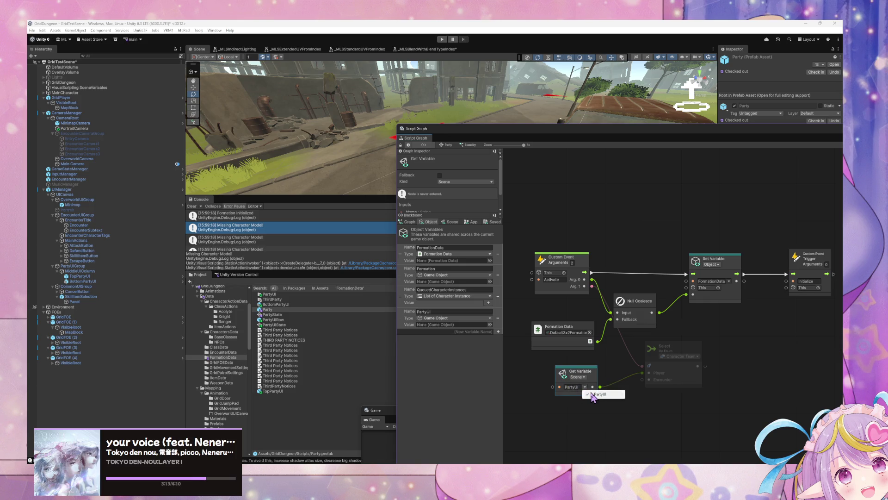
{"action": "left_click", "coordinate": [450, 222]}
{"action": "double_click", "coordinate": [453, 374]}
{"action": "key", "text": "ctrl+c"}
{"action": "left_click", "coordinate": [572, 387]}
{"action": "key", "text": "ctrl+v"}
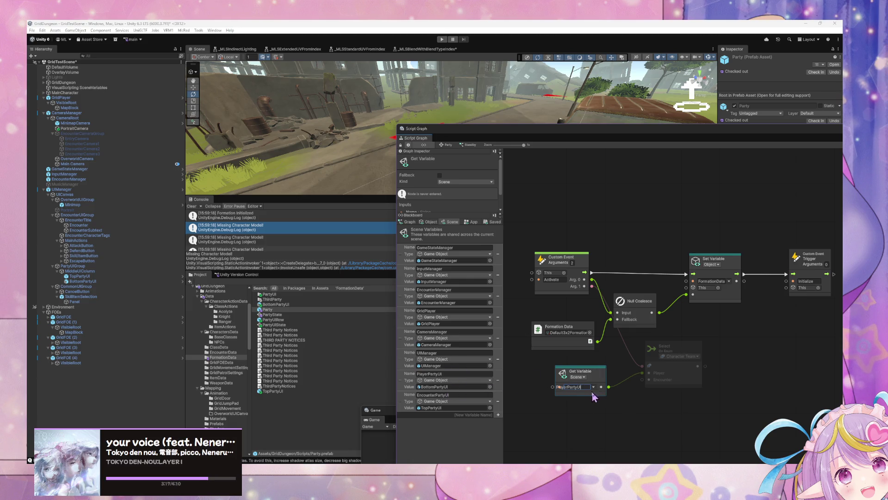
{"action": "left_click_drag", "start_coordinate": [597, 377], "coordinate": [576, 362]}
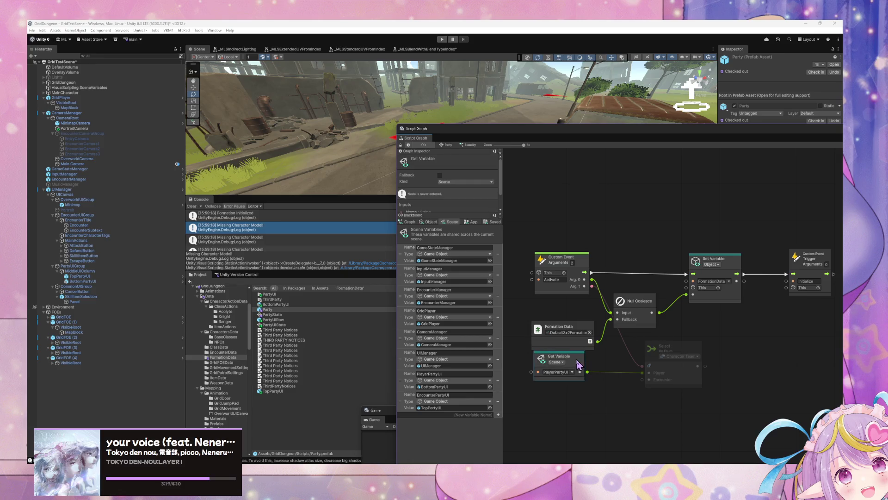
Duplicate it as an EncounterPartyUI Get Variable wired to Select's Encounter input.
{"action": "key", "text": "ctrl+d"}
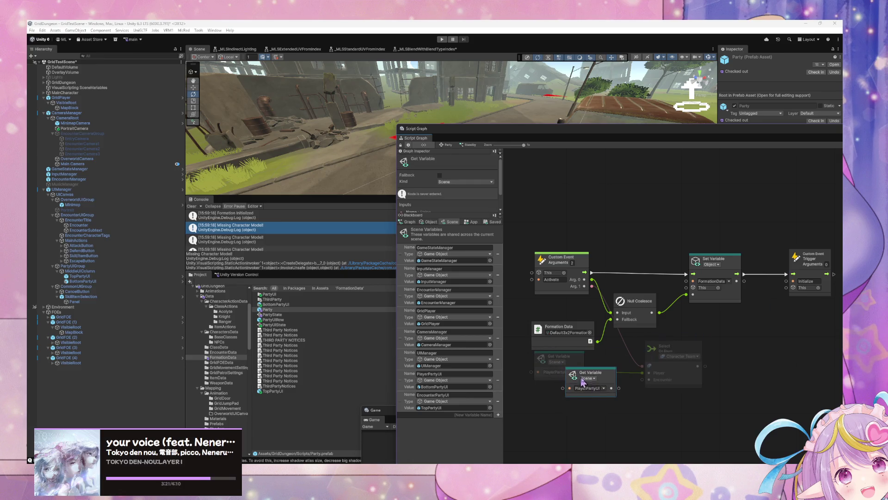
{"action": "left_click", "coordinate": [601, 399]}
{"action": "left_click", "coordinate": [451, 407]}
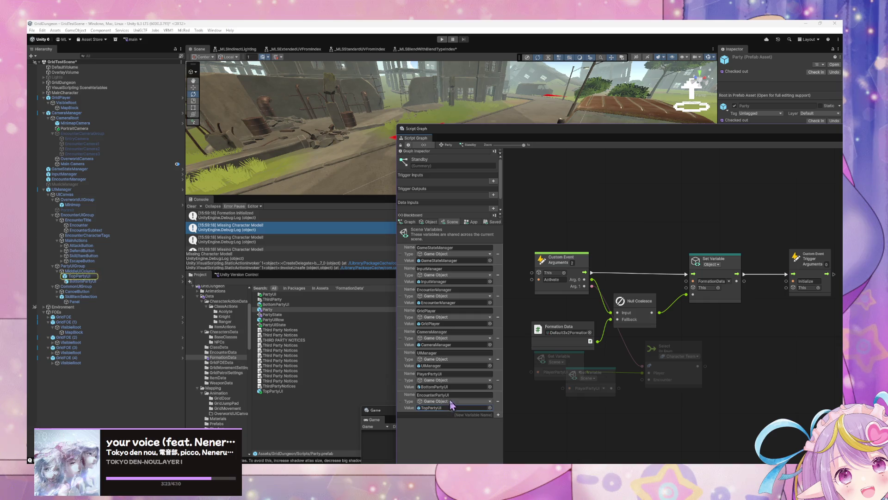
{"action": "left_click", "coordinate": [587, 388]}
{"action": "key", "text": "ctrl+v"}
{"action": "mouse_move", "coordinate": [618, 387]}
{"action": "left_mouse_down"}
{"action": "mouse_move", "coordinate": [649, 380]}
{"action": "mouse_move", "coordinate": [580, 394]}
{"action": "left_mouse_up"}
{"action": "left_click_drag", "start_coordinate": [574, 361], "coordinate": [583, 397]}
{"action": "left_click", "coordinate": [639, 307]}
Shift the Select, Set Variable and Custom Event Trigger nodes to make room.
{"action": "left_click_drag", "start_coordinate": [639, 307], "coordinate": [650, 302]}
{"action": "left_click_drag", "start_coordinate": [732, 377], "coordinate": [678, 380]}
{"action": "left_click_drag", "start_coordinate": [620, 355], "coordinate": [605, 358]}
{"action": "left_click_drag", "start_coordinate": [661, 263], "coordinate": [682, 260]}
{"action": "left_click_drag", "start_coordinate": [757, 261], "coordinate": [789, 260]}
{"action": "left_click_drag", "start_coordinate": [680, 260], "coordinate": [707, 263]}
Add a Set Variable PartyUI node wired ahead of the FormationData Set Variable.
{"action": "right_click", "coordinate": [617, 253]}
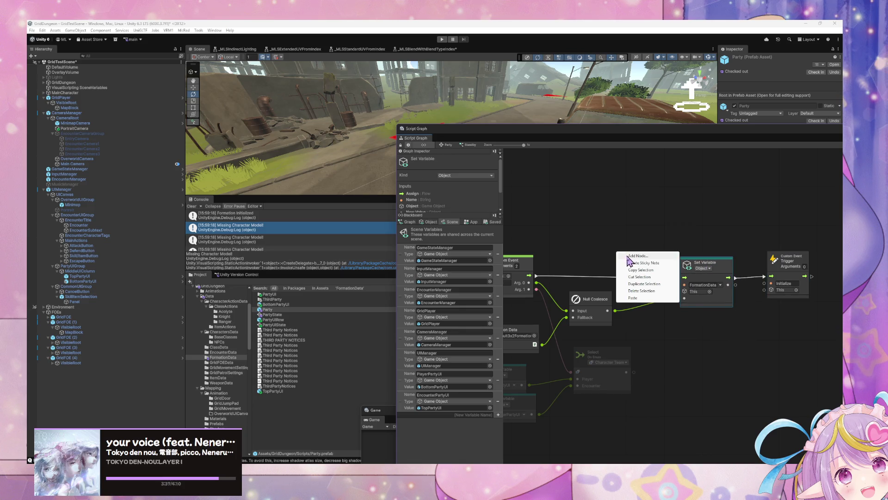
{"action": "left_click", "coordinate": [430, 222]}
{"action": "right_click", "coordinate": [611, 248]}
{"action": "left_click", "coordinate": [629, 250]}
{"action": "type", "text": "set party"}
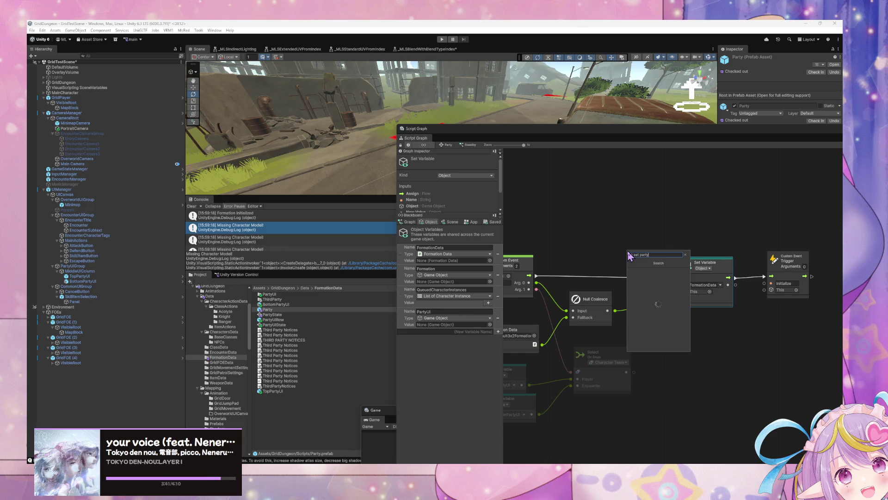
{"action": "key", "text": "Return"}
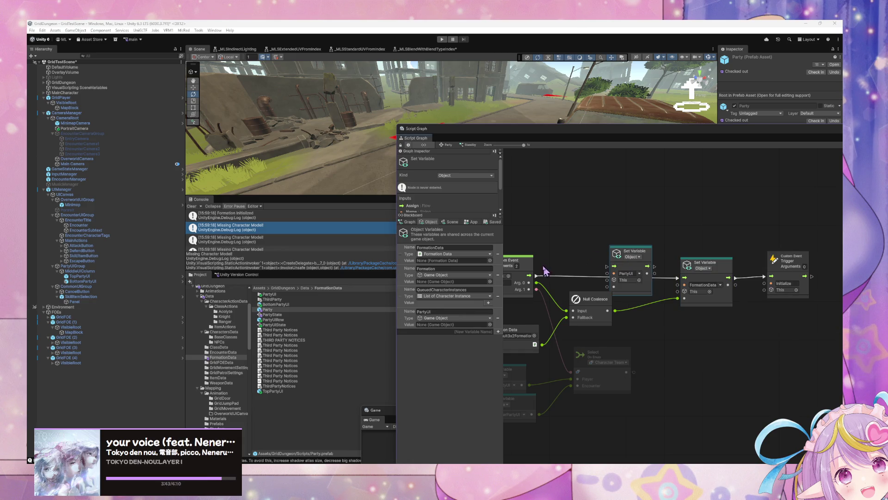
{"action": "left_click_drag", "start_coordinate": [647, 266], "coordinate": [684, 278]}
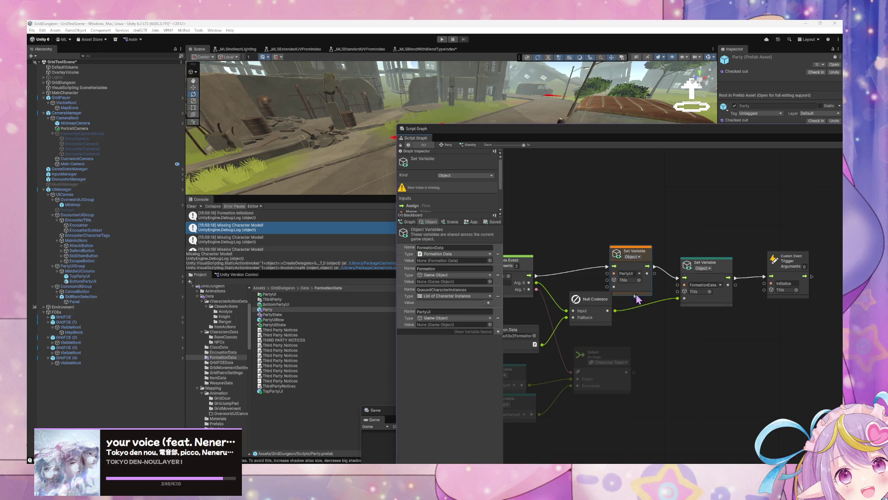
Feed the Select On Enum output into the PartyUI Set Variable's value.
{"action": "left_click_drag", "start_coordinate": [588, 304], "coordinate": [578, 313]}
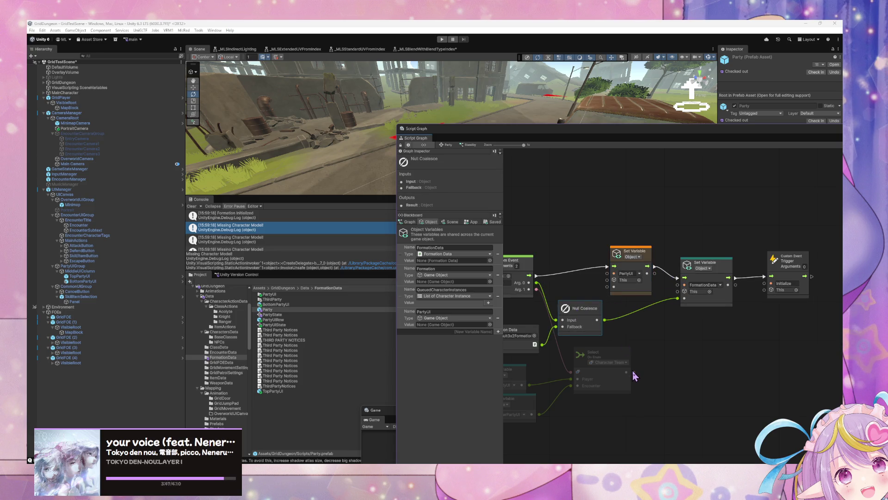
{"action": "mouse_move", "coordinate": [634, 372]}
{"action": "left_mouse_down"}
{"action": "mouse_move", "coordinate": [622, 309]}
{"action": "mouse_move", "coordinate": [607, 286]}
{"action": "left_mouse_up"}
{"action": "left_click", "coordinate": [622, 318]}
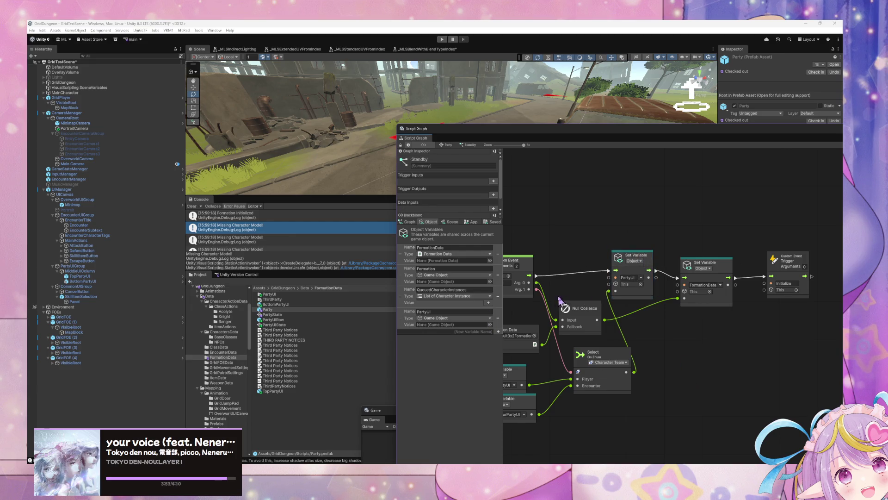
{"action": "left_click_drag", "start_coordinate": [564, 302], "coordinate": [660, 299]}
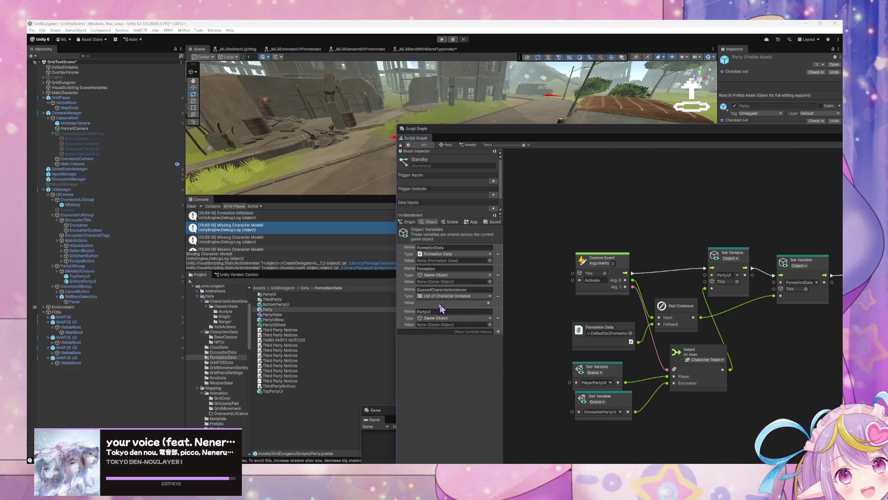
{"action": "left_click", "coordinate": [601, 403]}
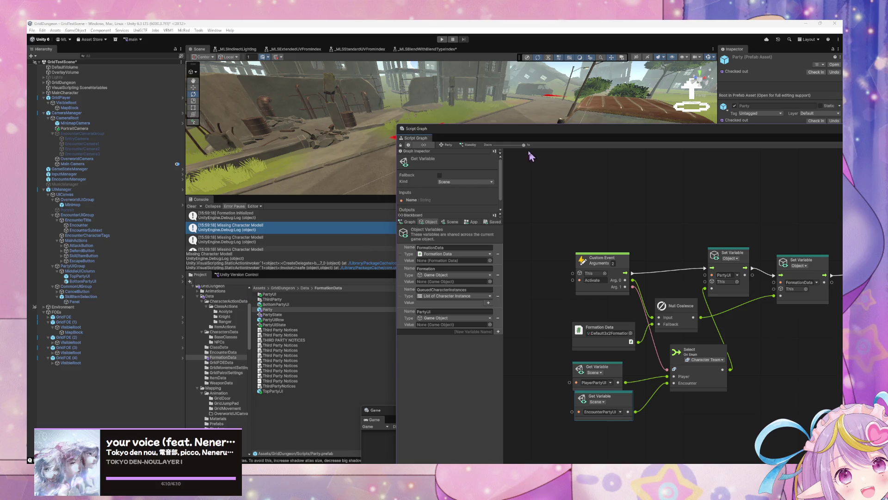
Shift the Script Graph window left and align Formation Data with both Get Variable nodes.
{"action": "mouse_move", "coordinate": [503, 137]}
{"action": "left_mouse_down"}
{"action": "mouse_move", "coordinate": [337, 199]}
{"action": "mouse_move", "coordinate": [284, 146]}
{"action": "left_mouse_up"}
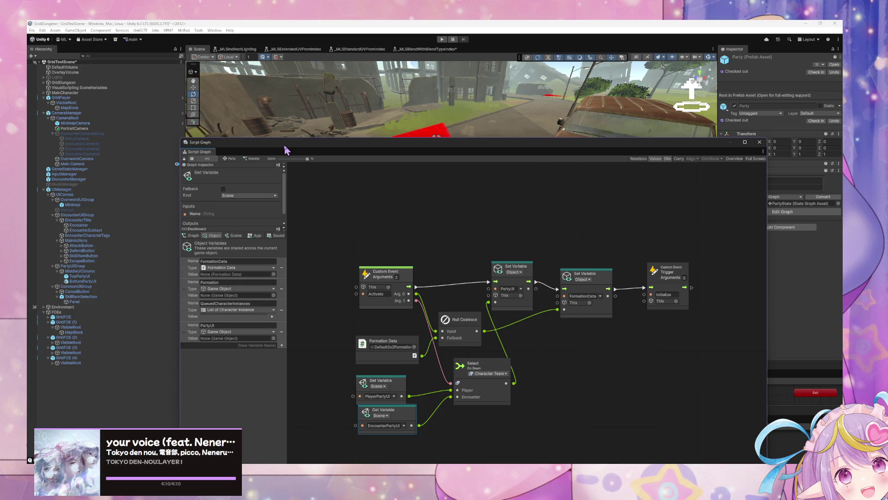
{"action": "left_click_drag", "start_coordinate": [415, 344], "coordinate": [399, 338]}
{"action": "left_click_drag", "start_coordinate": [383, 384], "coordinate": [374, 372]}
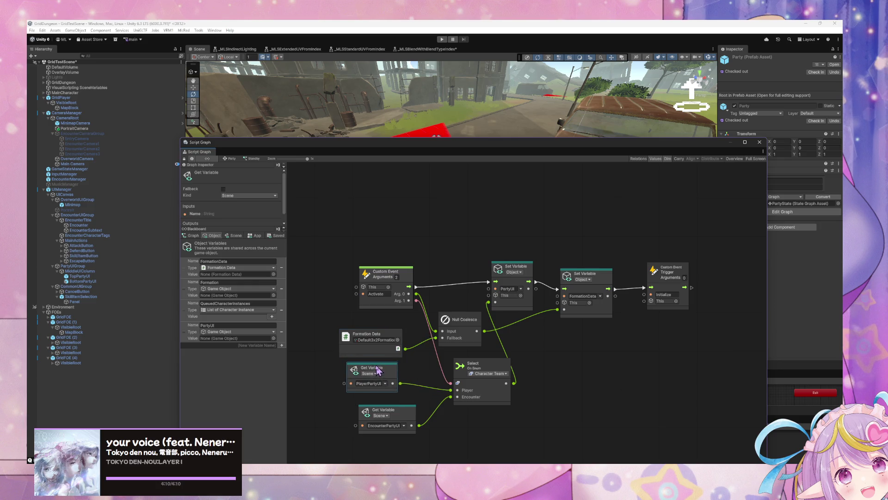
{"action": "left_click_drag", "start_coordinate": [406, 410], "coordinate": [397, 403]}
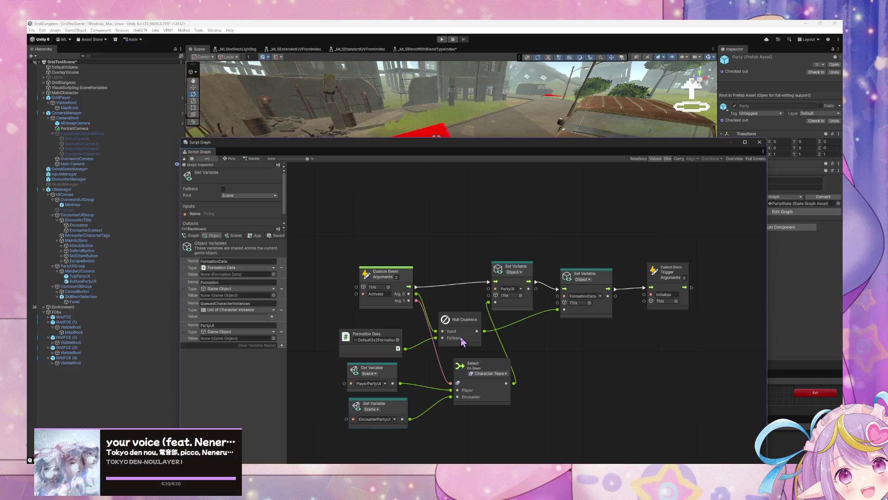
{"action": "left_click_drag", "start_coordinate": [401, 340], "coordinate": [411, 340]}
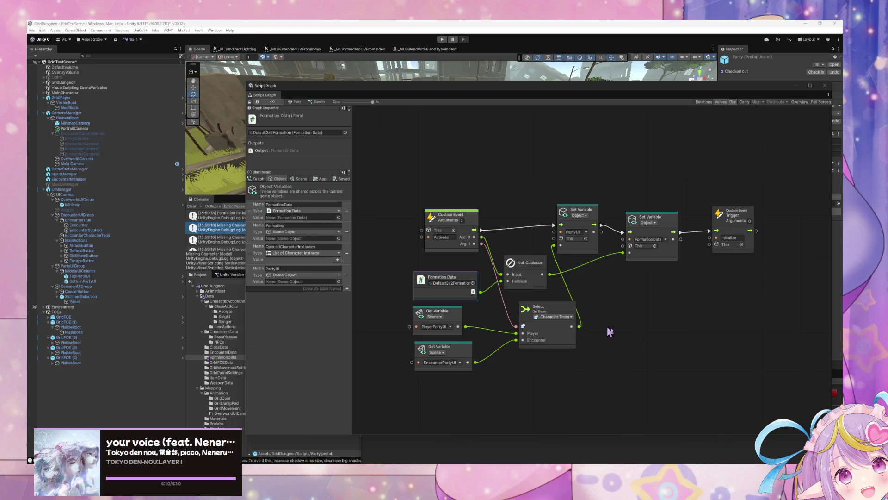
Select GridPlayer in the Hierarchy and open its Load Player Data subgraph.
{"action": "right_click", "coordinate": [517, 378]}
{"action": "left_click", "coordinate": [71, 119]}
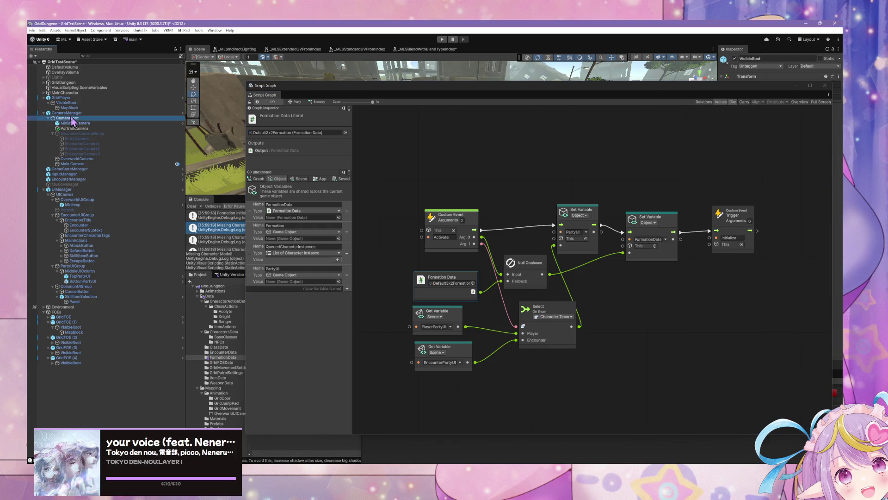
{"action": "left_click", "coordinate": [61, 98]}
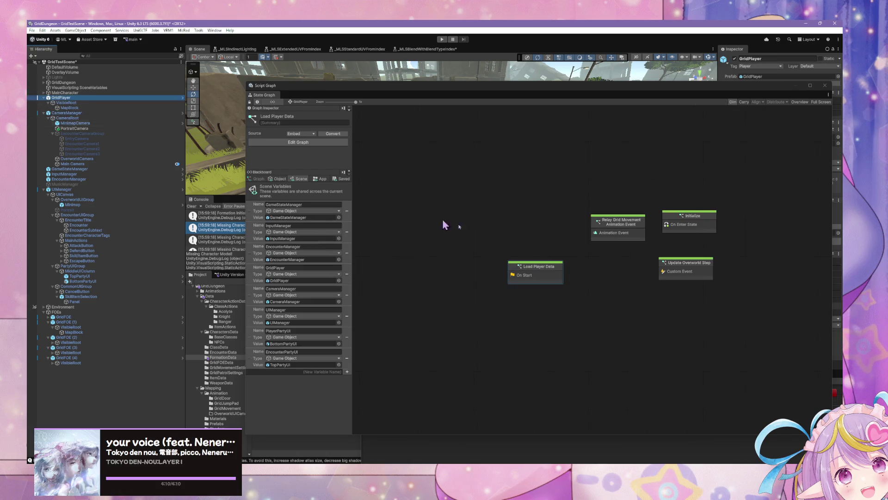
{"action": "double_click", "coordinate": [555, 270]}
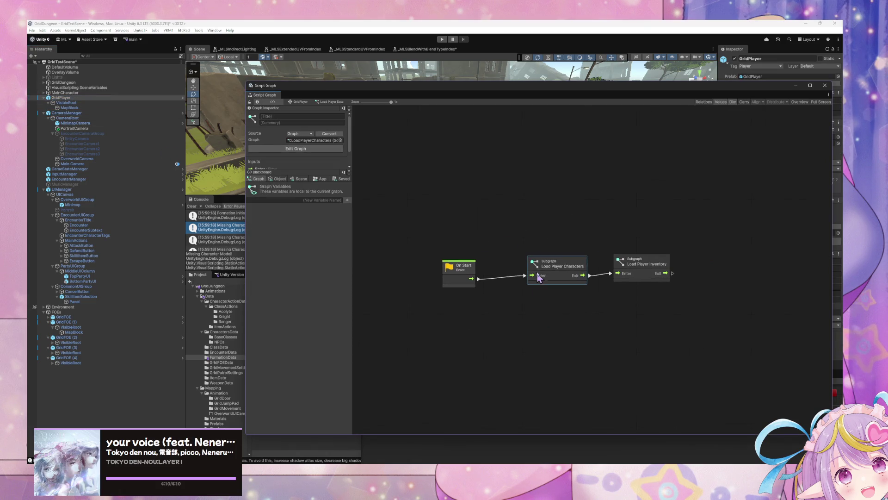
Open the Load Player Characters subgraph and pan to its Custom Event nodes.
{"action": "double_click", "coordinate": [557, 268]}
{"action": "left_click_drag", "start_coordinate": [558, 269], "coordinate": [466, 263]}
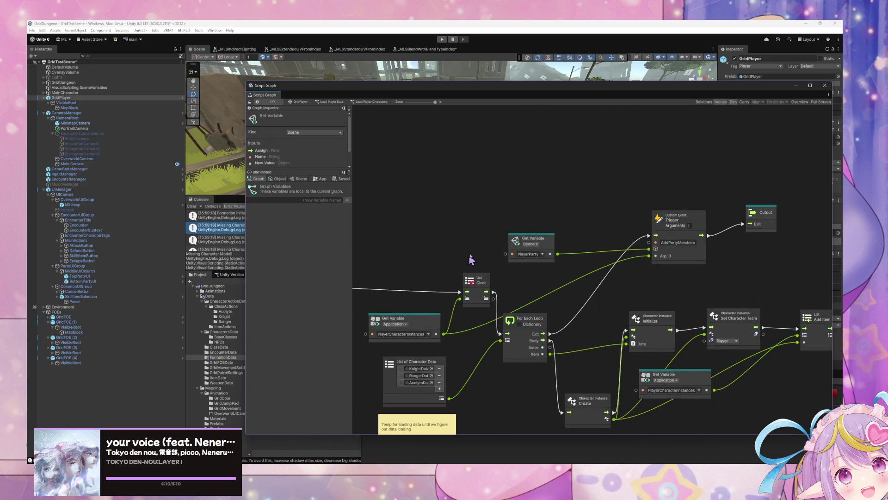
{"action": "scroll", "coordinate": [466, 264], "scroll_direction": "down", "scroll_amount": 1}
{"action": "scroll", "coordinate": [470, 214], "scroll_direction": "up", "scroll_amount": 2}
{"action": "scroll", "coordinate": [525, 249], "scroll_direction": "down", "scroll_amount": 1}
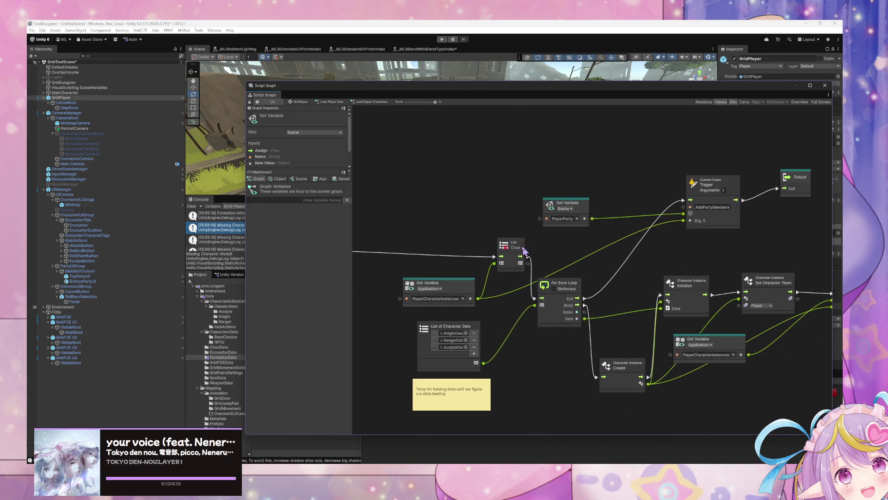
{"action": "left_click_drag", "start_coordinate": [397, 262], "coordinate": [683, 271]}
Set the Custom Event trigger's argument count to 2.
{"action": "left_click", "coordinate": [590, 246]}
{"action": "double_click", "coordinate": [603, 254]}
{"action": "type", "text": "2"}
{"action": "key", "text": "Return"}
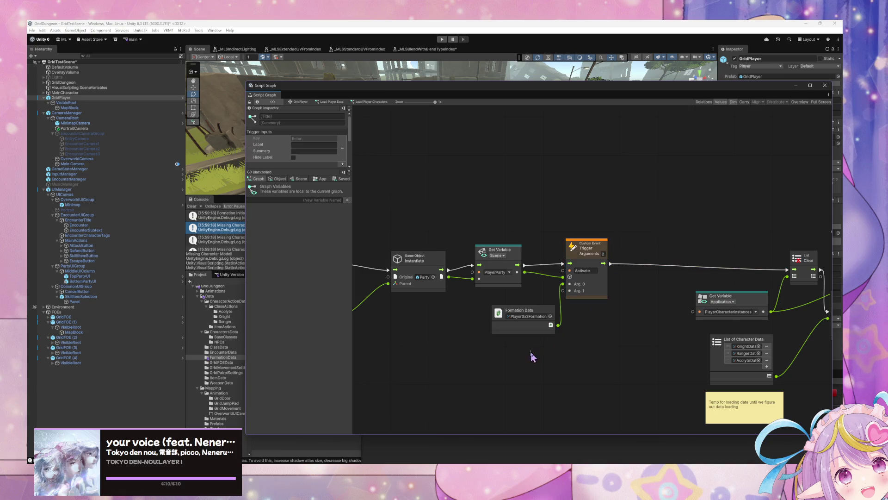
Add a Character Team Literal node, wire it to Arg. 1, and tidy the nearby nodes.
{"action": "right_click", "coordinate": [509, 349]}
{"action": "left_click", "coordinate": [538, 359]}
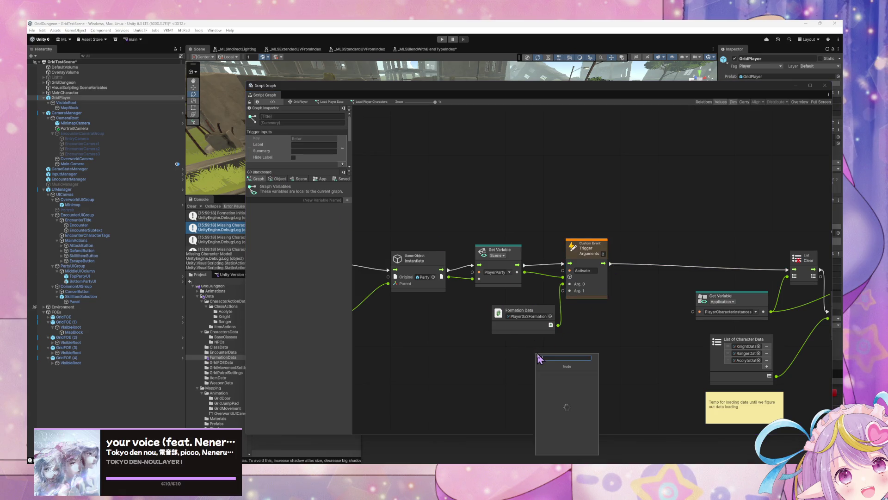
{"action": "type", "text": "team litera"}
{"action": "key", "text": "Return"}
{"action": "left_click_drag", "start_coordinate": [558, 368], "coordinate": [562, 291]}
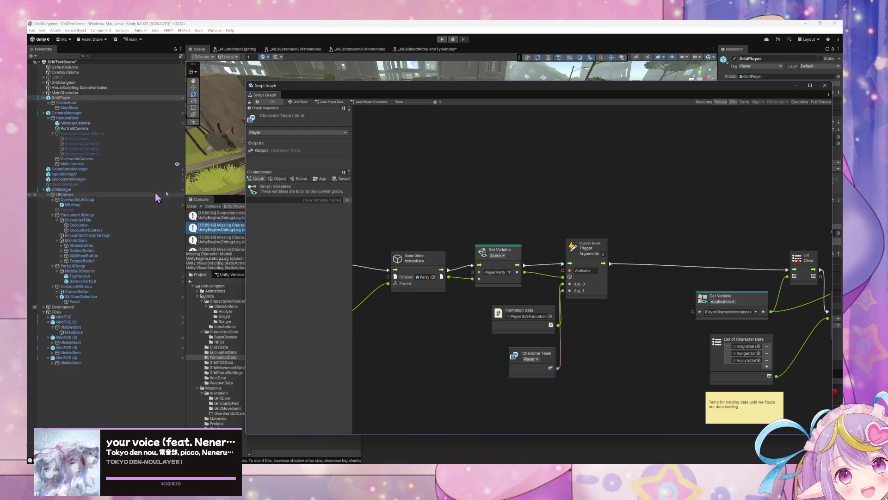
{"action": "left_click_drag", "start_coordinate": [528, 311], "coordinate": [506, 299]}
{"action": "left_click_drag", "start_coordinate": [525, 353], "coordinate": [500, 328]}
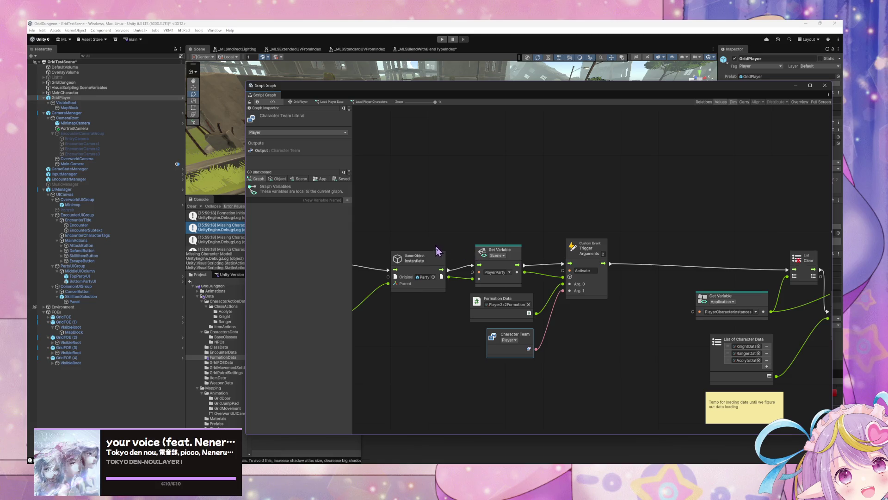
Peek into EncounterManager's Initialize state script graph and return to the state graph.
{"action": "left_click", "coordinate": [101, 184]}
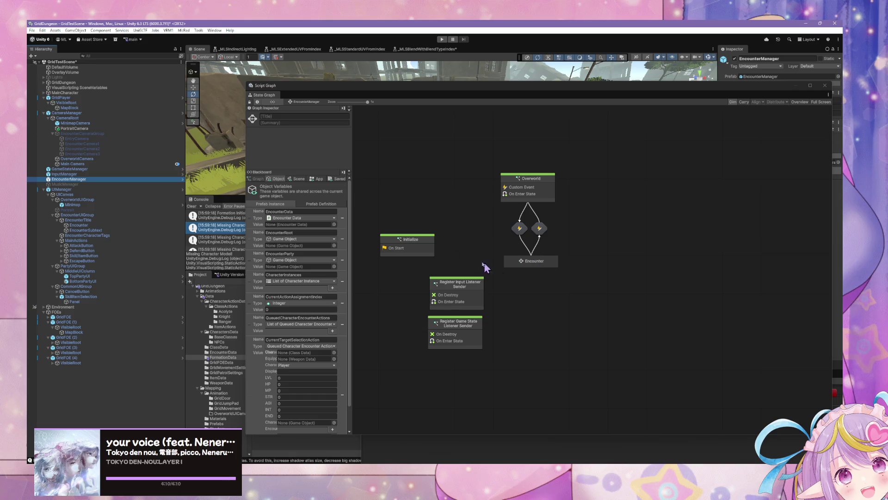
{"action": "left_click", "coordinate": [428, 248]}
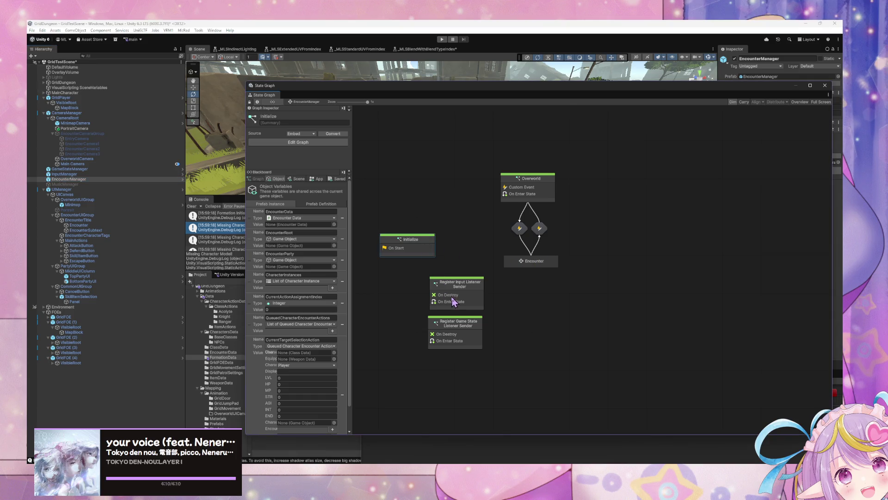
{"action": "double_click", "coordinate": [417, 240]}
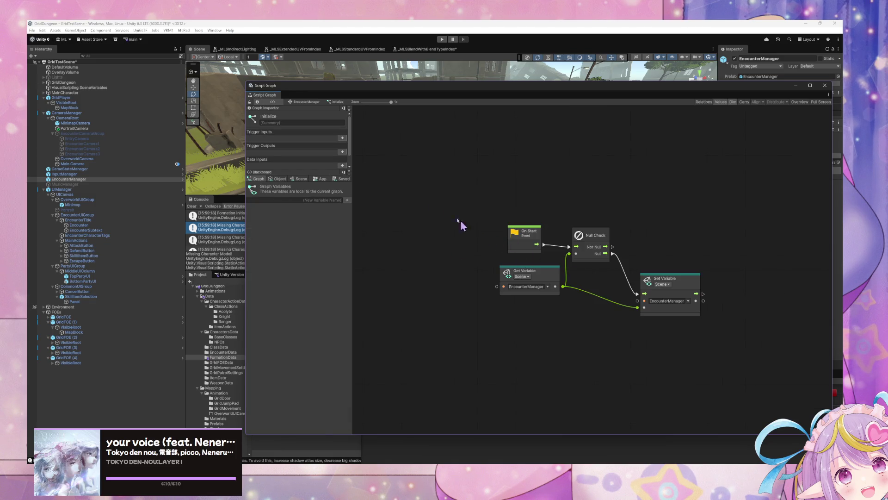
{"action": "left_click", "coordinate": [298, 102]}
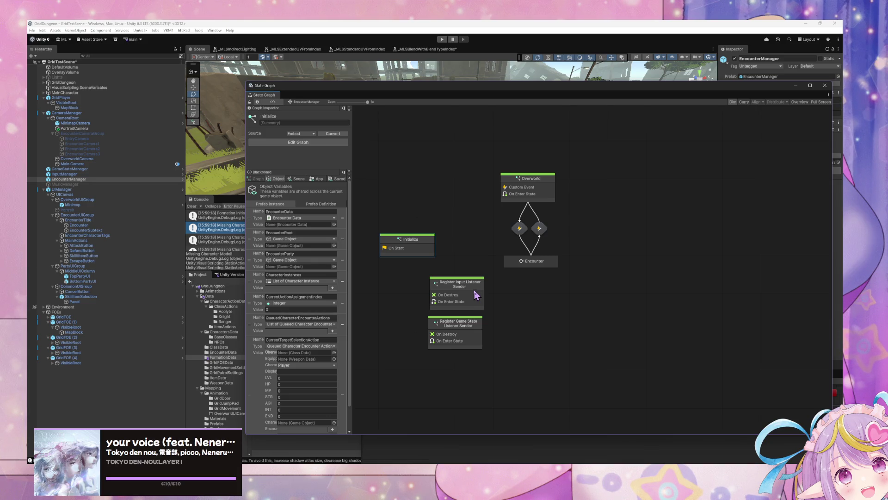
{"action": "double_click", "coordinate": [429, 252]}
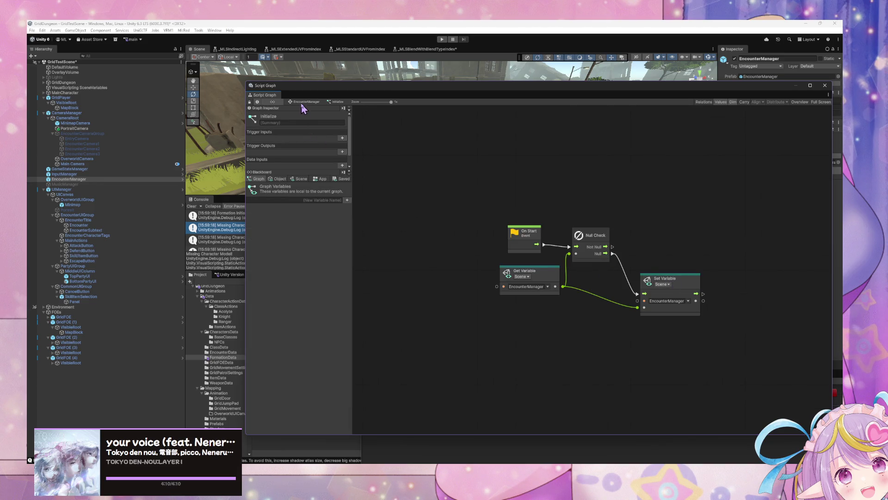
{"action": "left_click", "coordinate": [303, 101]}
Open the Encounter state's Encounter Start script graph and pan to the Trigger event nodes.
{"action": "double_click", "coordinate": [531, 262]}
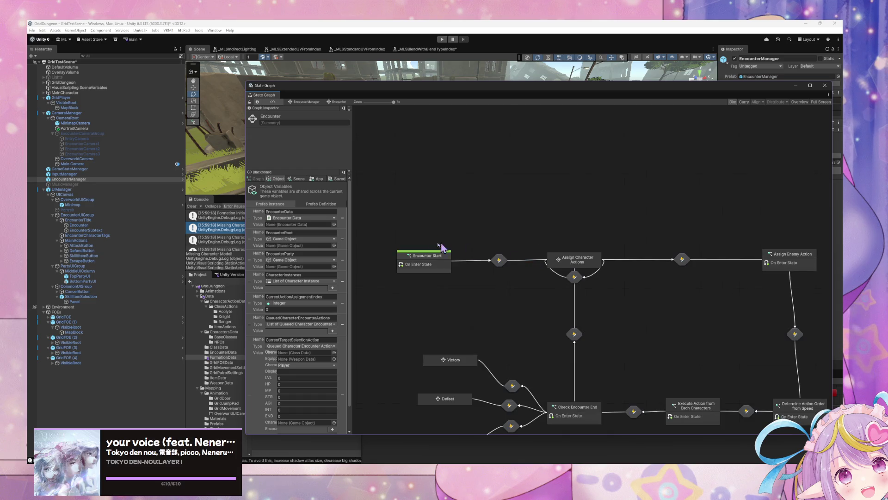
{"action": "double_click", "coordinate": [419, 259]}
{"action": "mouse_move", "coordinate": [454, 234]}
{"action": "left_mouse_down"}
{"action": "mouse_move", "coordinate": [258, 233]}
{"action": "mouse_move", "coordinate": [477, 228]}
{"action": "mouse_move", "coordinate": [631, 243]}
{"action": "mouse_move", "coordinate": [501, 224]}
{"action": "mouse_move", "coordinate": [550, 228]}
{"action": "left_mouse_up"}
Set the Trigger event to 2 arguments and delete a stray empty group box.
{"action": "type", "text": "2"}
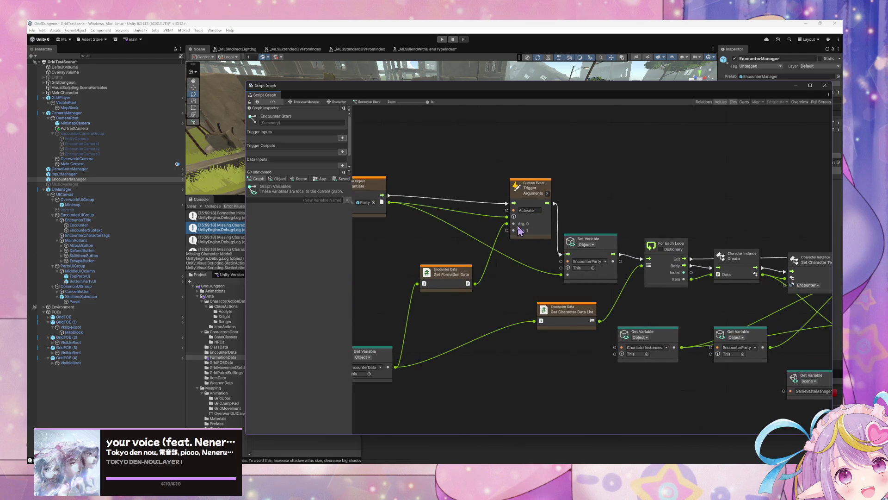
{"action": "left_click_drag", "start_coordinate": [533, 267], "coordinate": [515, 285]}
{"action": "key", "text": "ctrl+z"}
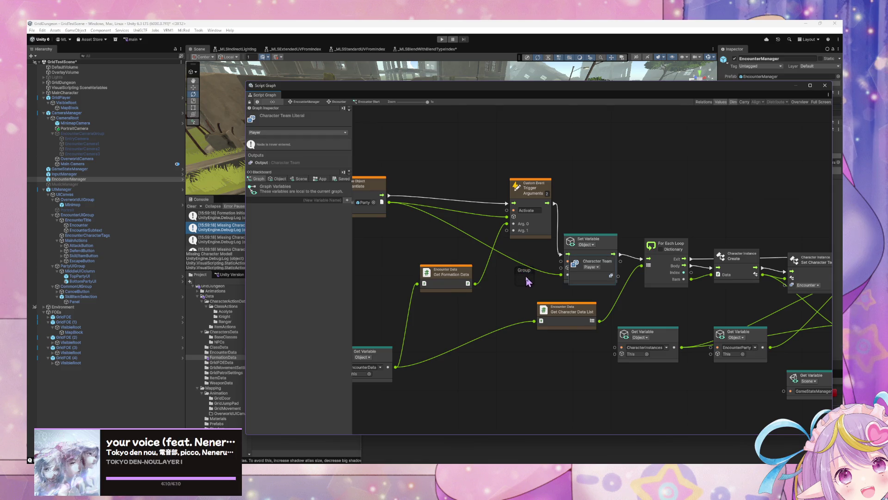
{"action": "double_click", "coordinate": [524, 270]}
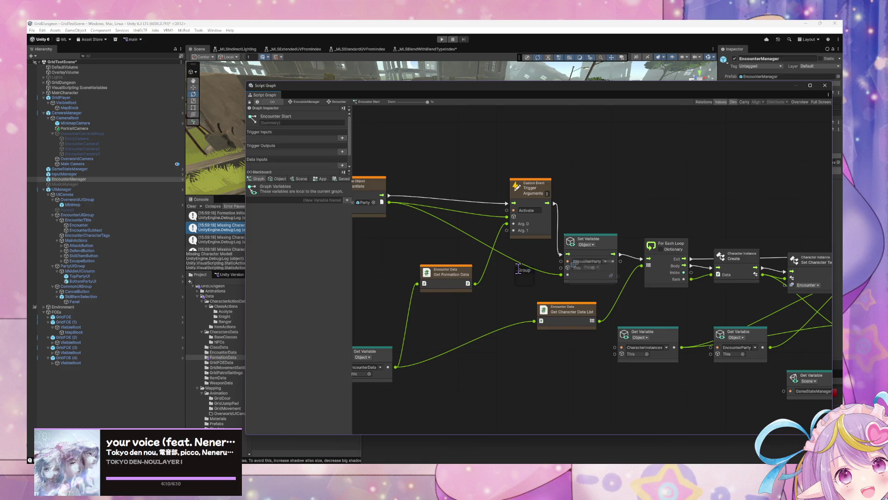
{"action": "left_click", "coordinate": [535, 282]}
{"action": "left_click", "coordinate": [526, 276]}
{"action": "key", "text": "Delete"}
Place a Character Team literal beside the Trigger, link it to Arg. 1, set to Encounter.
{"action": "left_click_drag", "start_coordinate": [602, 243], "coordinate": [613, 215]}
{"action": "mouse_move", "coordinate": [604, 261]}
{"action": "left_mouse_down"}
{"action": "mouse_move", "coordinate": [453, 231]}
{"action": "mouse_move", "coordinate": [507, 230]}
{"action": "left_mouse_up"}
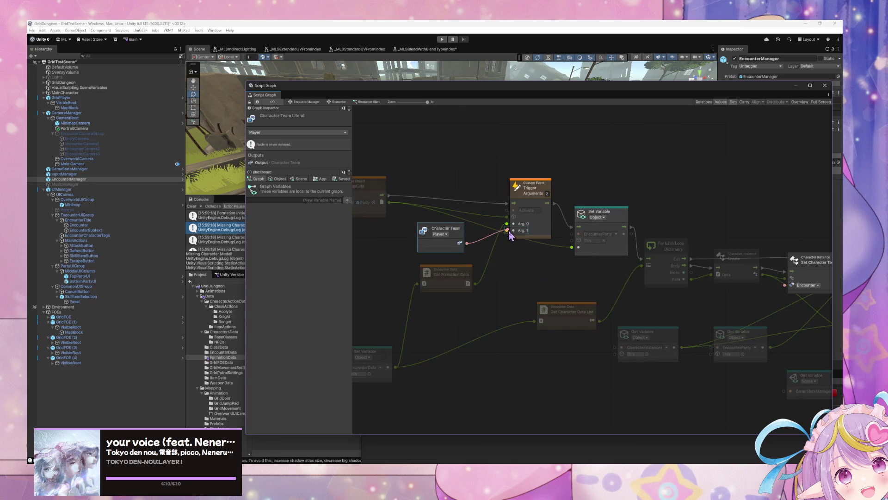
{"action": "left_click", "coordinate": [442, 234]}
{"action": "left_click", "coordinate": [451, 249]}
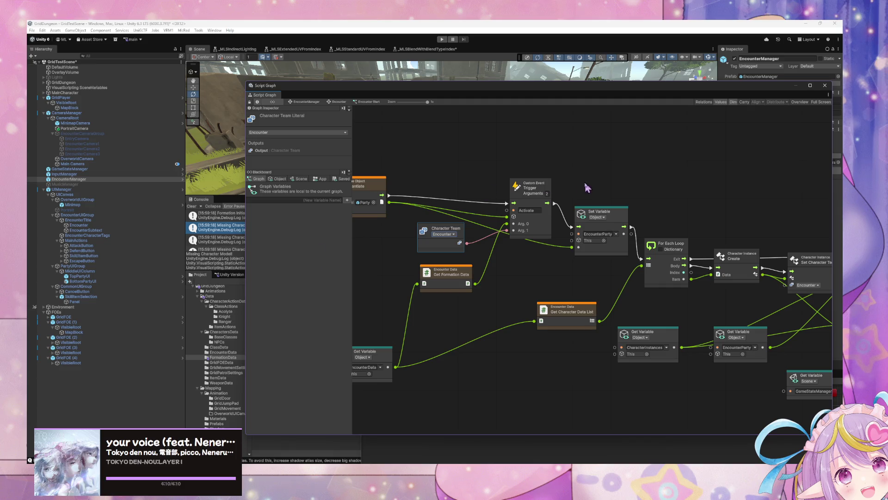
{"action": "mouse_move", "coordinate": [462, 89]}
{"action": "left_mouse_down"}
{"action": "mouse_move", "coordinate": [573, 229]}
{"action": "mouse_move", "coordinate": [512, 162]}
{"action": "left_mouse_up"}
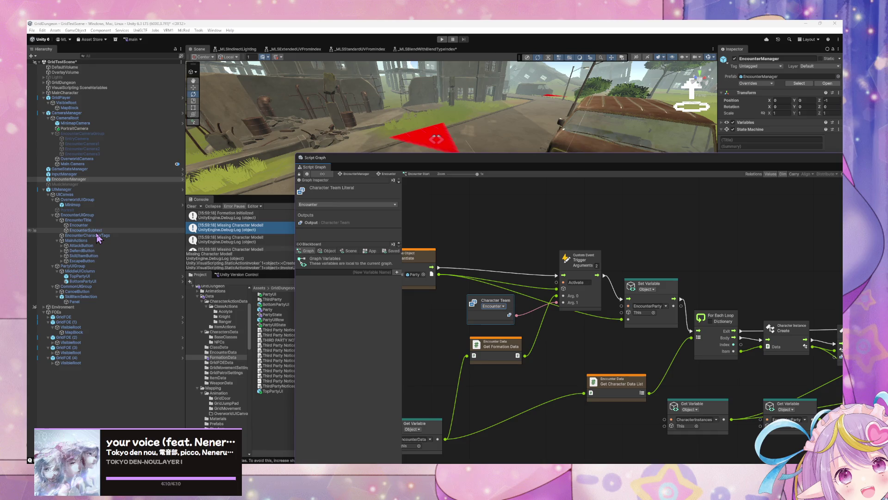
Inspect TopPartyUI and BottomPartyUI, enlarge the graph panel, and enter Play mode.
{"action": "left_click", "coordinate": [107, 277]}
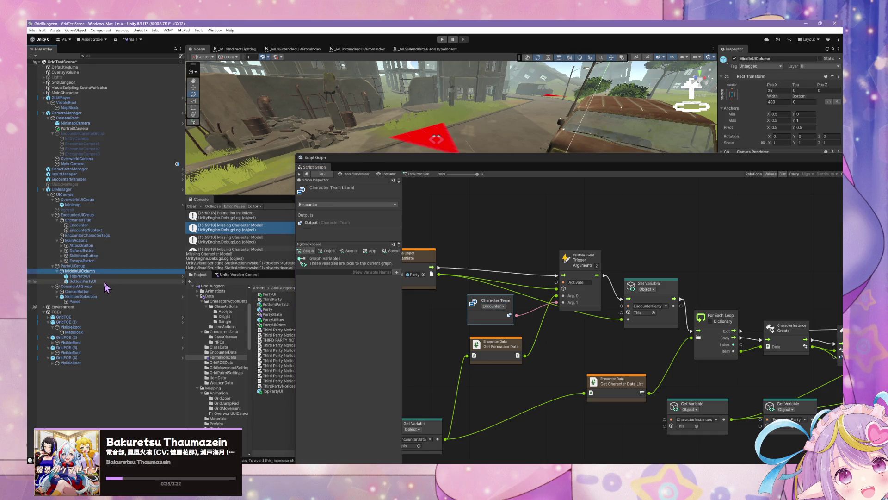
{"action": "left_click", "coordinate": [107, 281], "text": "shift"}
{"action": "mouse_move", "coordinate": [733, 169]}
{"action": "left_mouse_down"}
{"action": "mouse_move", "coordinate": [669, 228]}
{"action": "mouse_move", "coordinate": [524, 253]}
{"action": "left_mouse_up"}
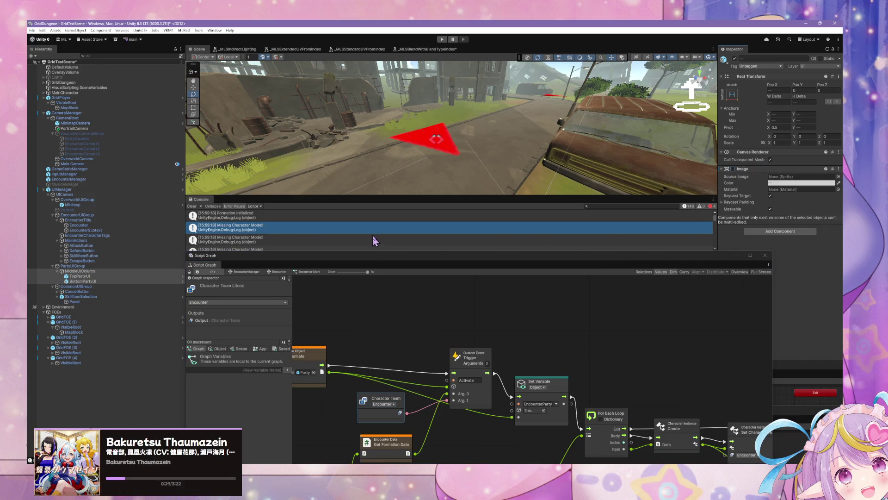
{"action": "left_click_drag", "start_coordinate": [388, 247], "coordinate": [441, 80]}
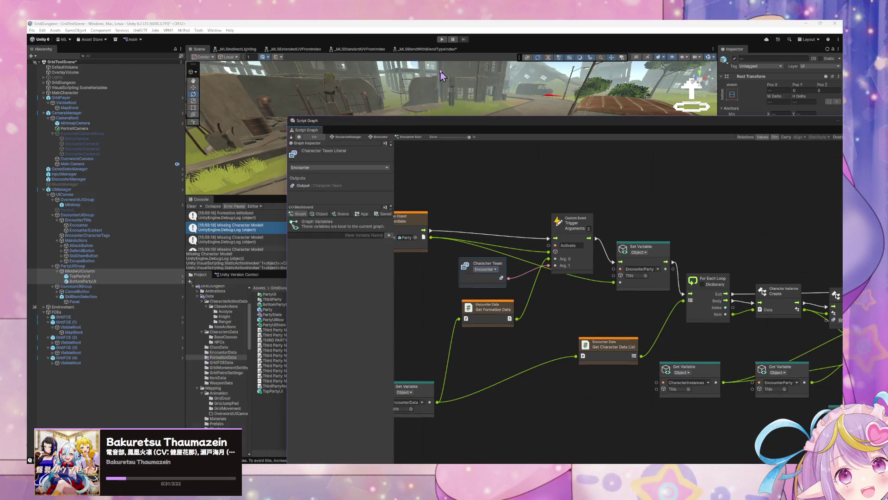
{"action": "left_click", "coordinate": [442, 39]}
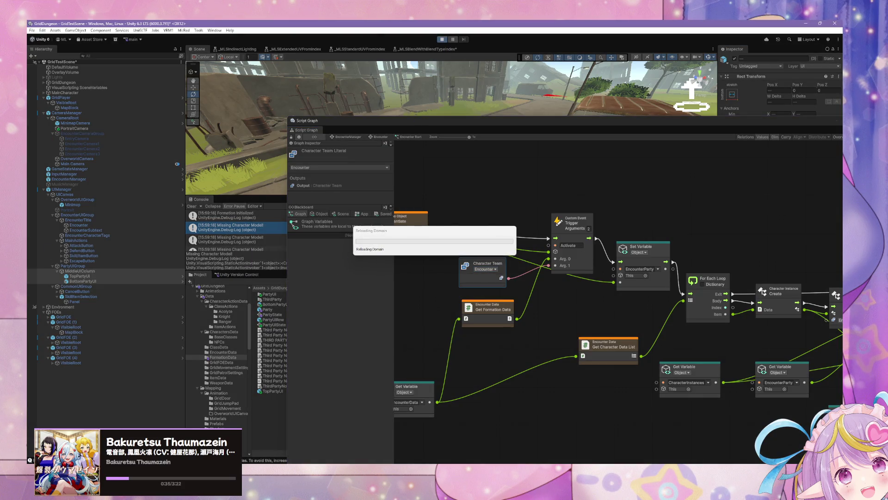
{"action": "key", "text": "alt+Tab"}
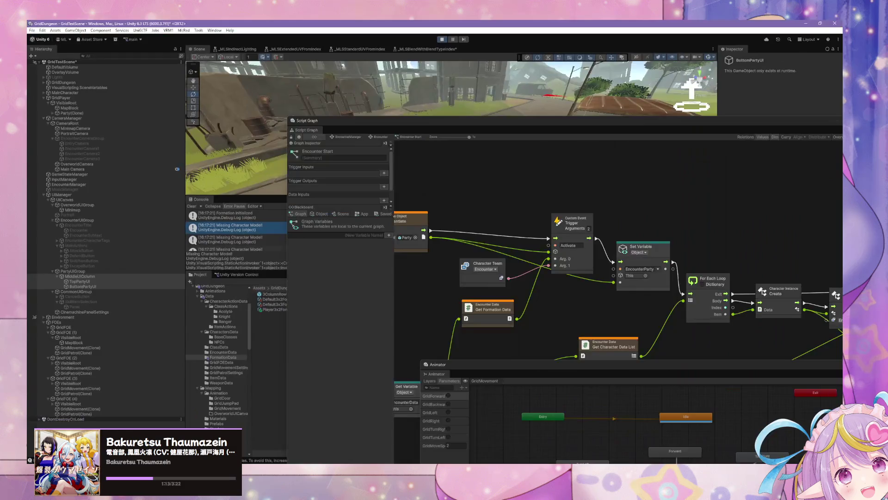
Restore the Inspector panel and bring the running Game view back into sight.
{"action": "mouse_move", "coordinate": [419, 127]}
{"action": "left_mouse_down"}
{"action": "mouse_move", "coordinate": [453, 169]}
{"action": "mouse_move", "coordinate": [462, 217]}
{"action": "mouse_move", "coordinate": [406, 281]}
{"action": "mouse_move", "coordinate": [222, 139]}
{"action": "mouse_move", "coordinate": [180, 245]}
{"action": "mouse_move", "coordinate": [411, 422]}
{"action": "mouse_move", "coordinate": [441, 305]}
{"action": "left_mouse_up"}
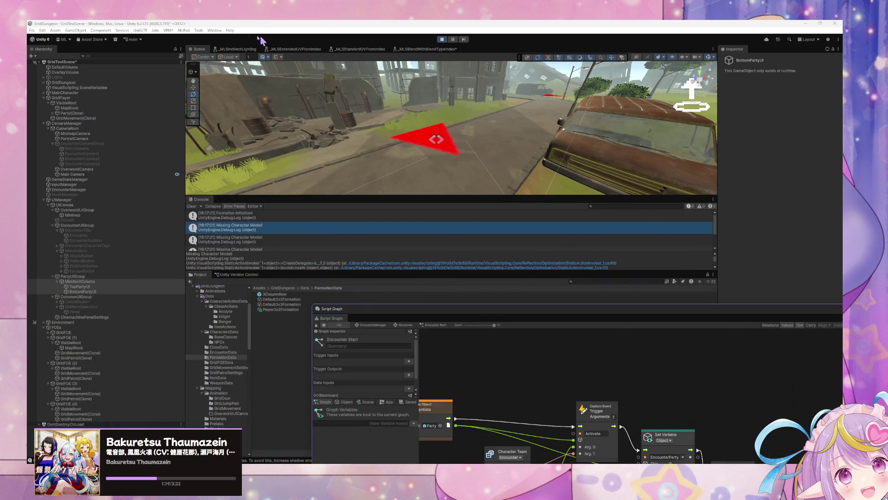
{"action": "left_click", "coordinate": [214, 30]}
{"action": "mouse_move", "coordinate": [224, 69]}
{"action": "left_click", "coordinate": [331, 85]}
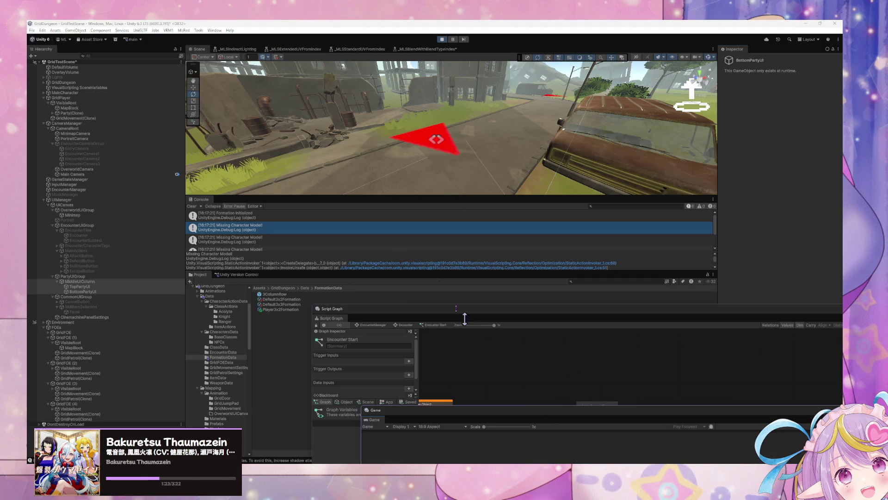
{"action": "key", "text": "Down"}
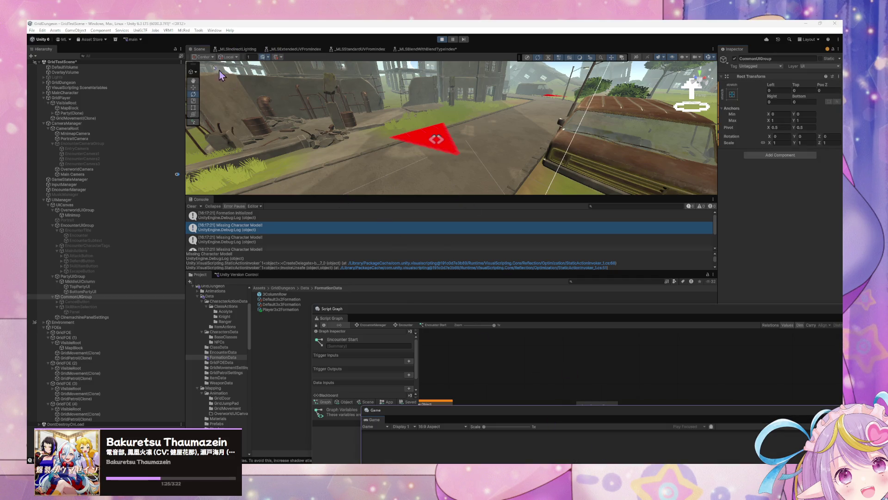
{"action": "left_click", "coordinate": [214, 30]}
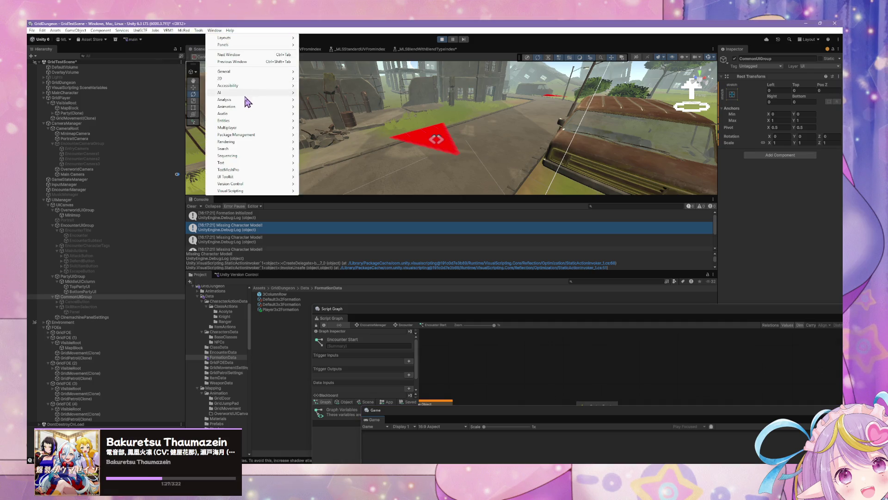
{"action": "left_click", "coordinate": [314, 88]}
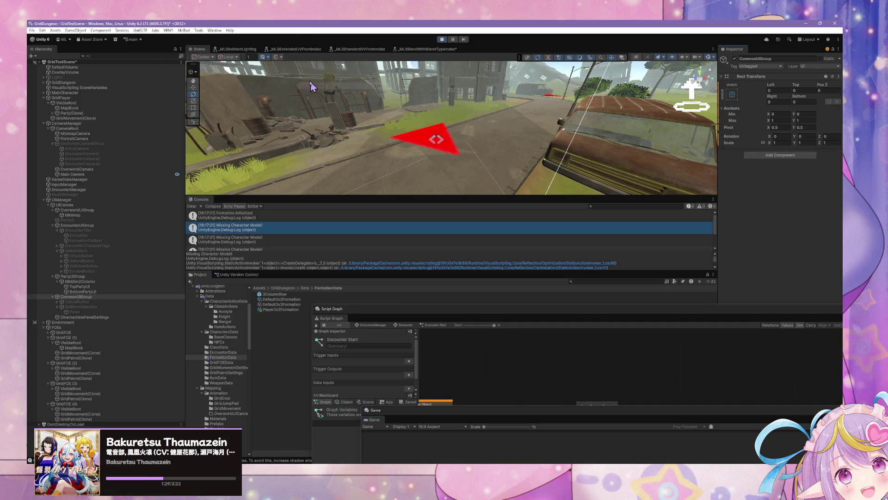
{"action": "mouse_move", "coordinate": [214, 30]}
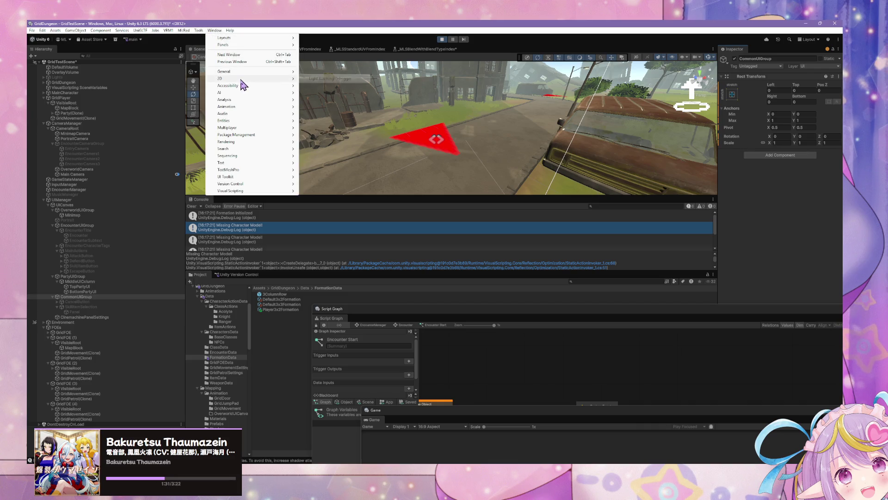
{"action": "left_click", "coordinate": [516, 261]}
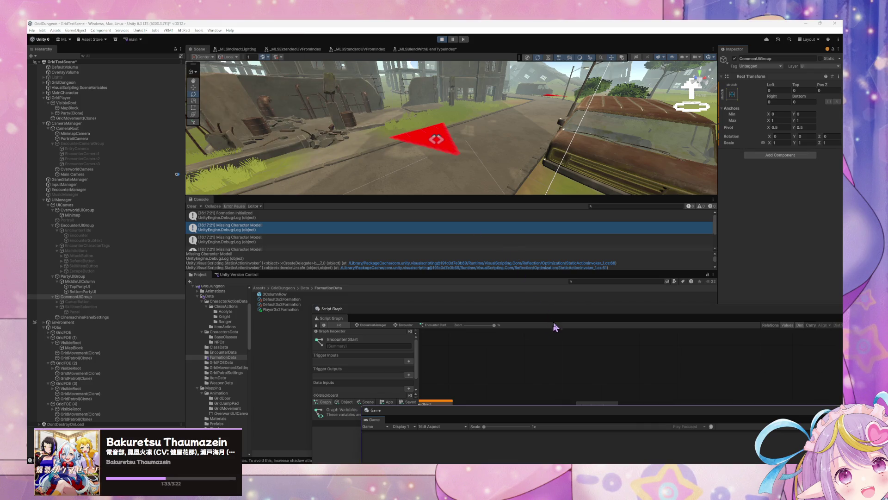
{"action": "mouse_move", "coordinate": [491, 422]}
{"action": "left_mouse_down"}
{"action": "mouse_move", "coordinate": [468, 363]}
{"action": "mouse_move", "coordinate": [496, 370]}
{"action": "mouse_move", "coordinate": [293, 114]}
{"action": "left_mouse_up"}
Walk the player into an encounter, then select Party(Clone) and frame it in the Scene view.
{"action": "key", "text": "e"}
{"action": "key", "text": "q"}
{"action": "key", "text": "e"}
{"action": "key", "text": "e"}
{"action": "key", "text": "q"}
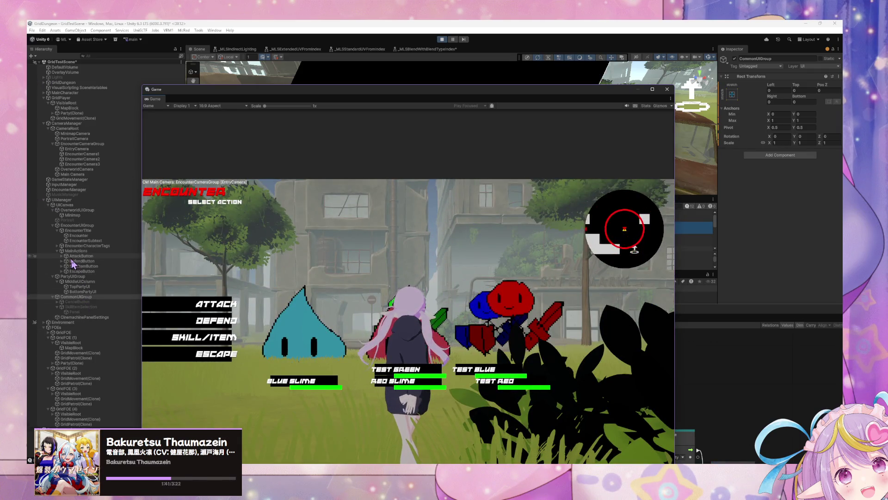
{"action": "left_click", "coordinate": [78, 114]}
{"action": "mouse_move", "coordinate": [395, 99]}
{"action": "left_mouse_down"}
{"action": "mouse_move", "coordinate": [390, 145]}
{"action": "mouse_move", "coordinate": [476, 353]}
{"action": "mouse_move", "coordinate": [518, 372]}
{"action": "mouse_move", "coordinate": [488, 396]}
{"action": "mouse_move", "coordinate": [412, 297]}
{"action": "mouse_move", "coordinate": [425, 304]}
{"action": "left_mouse_up"}
{"action": "key", "text": "f"}
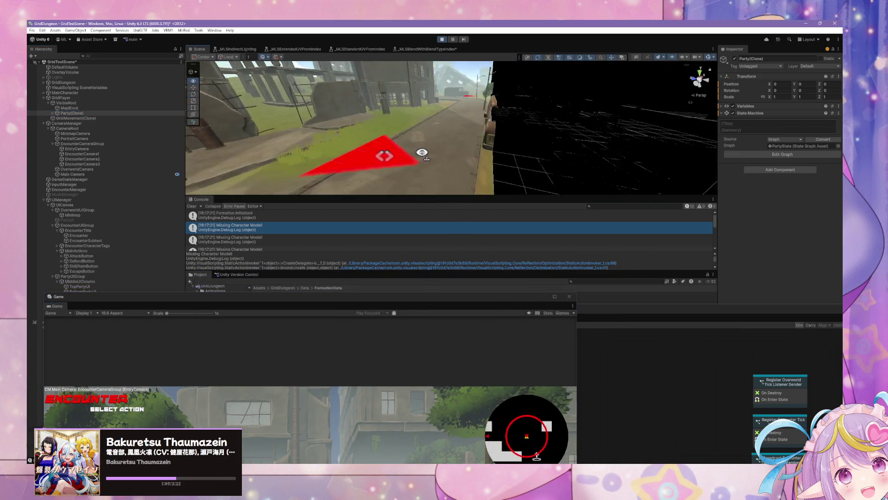
Review Party(Clone)'s State Graph, then bring the Game view forward and enlarge it over the Scene.
{"action": "left_click_drag", "start_coordinate": [425, 301], "coordinate": [382, 165]}
{"action": "left_click", "coordinate": [575, 341]}
{"action": "left_click_drag", "start_coordinate": [432, 309], "coordinate": [423, 143]}
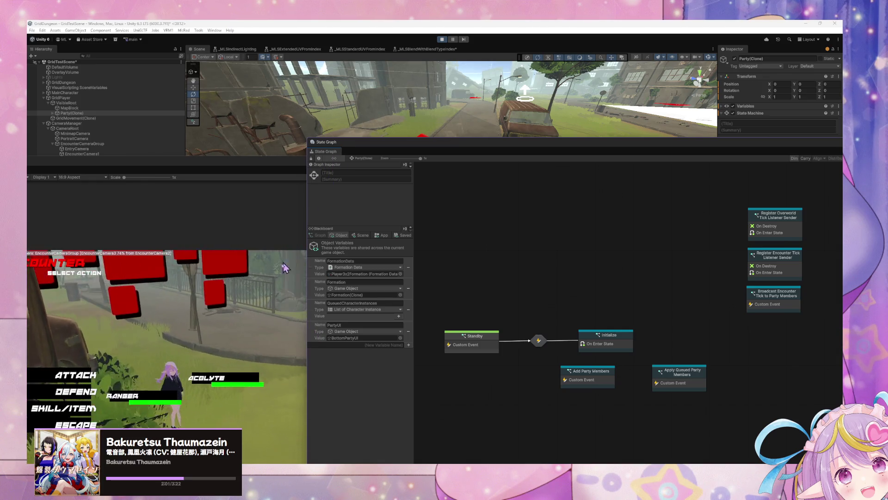
{"action": "left_click", "coordinate": [206, 264]}
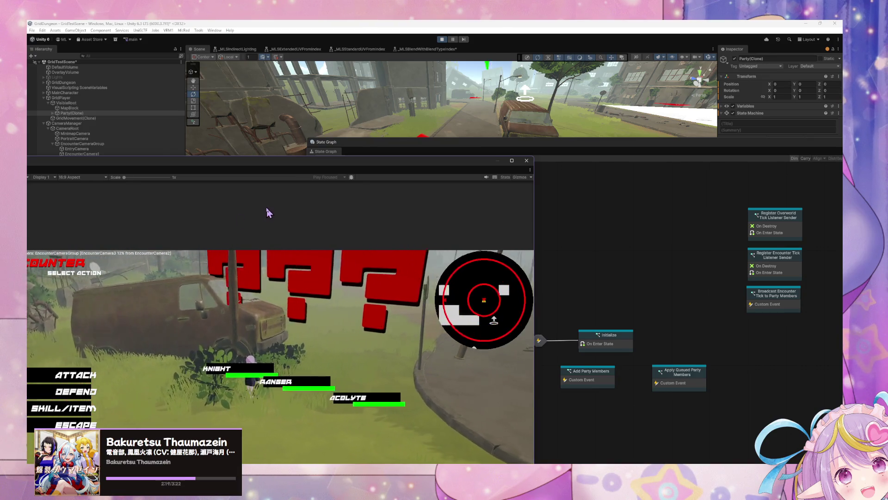
{"action": "mouse_move", "coordinate": [278, 162]}
{"action": "left_mouse_down"}
{"action": "mouse_move", "coordinate": [472, 60]}
{"action": "mouse_move", "coordinate": [445, 55]}
{"action": "left_mouse_up"}
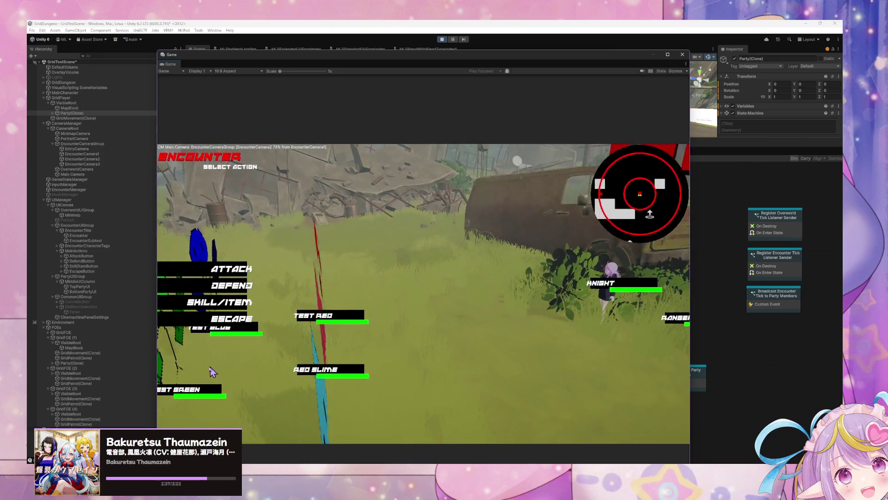
Escape the current encounter and walk the player across the overworld toward the buildings.
{"action": "left_click", "coordinate": [220, 316]}
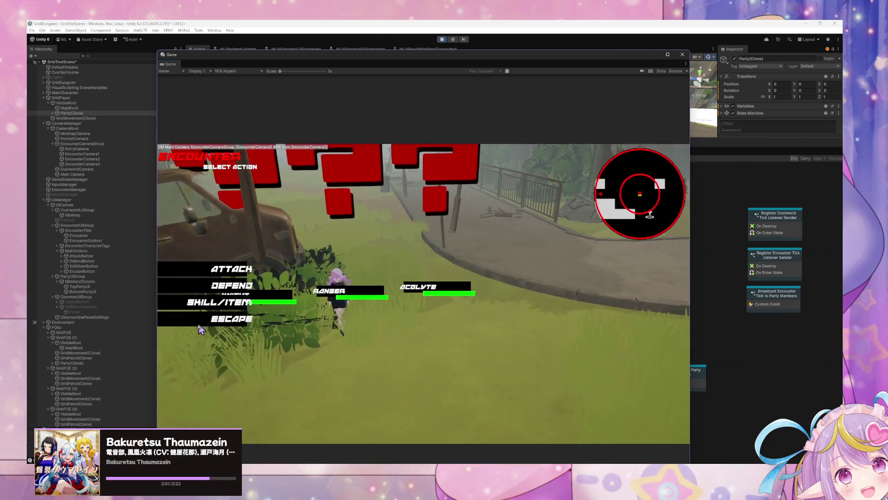
{"action": "left_click", "coordinate": [223, 321]}
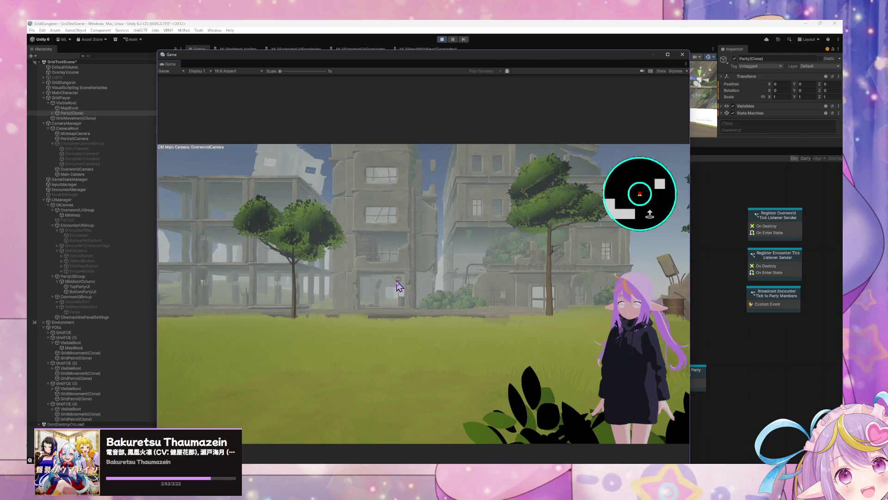
{"action": "key", "text": "w"}
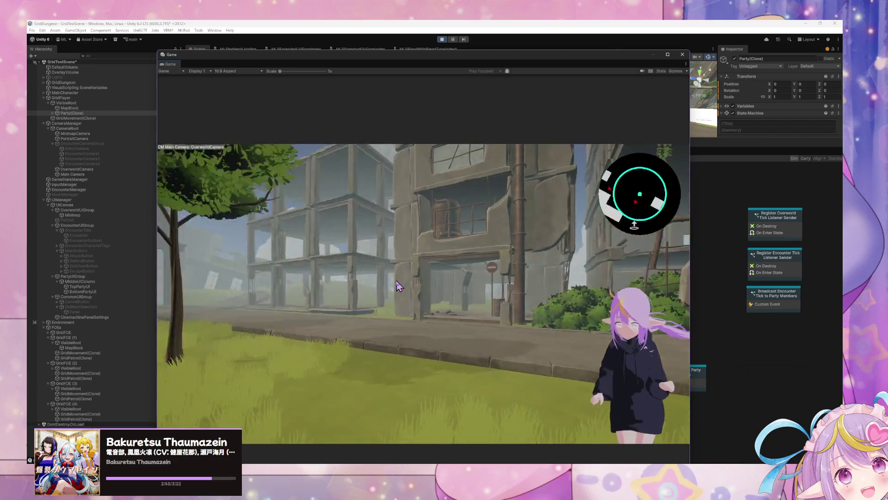
{"action": "key", "text": "a"}
{"action": "key", "text": "w"}
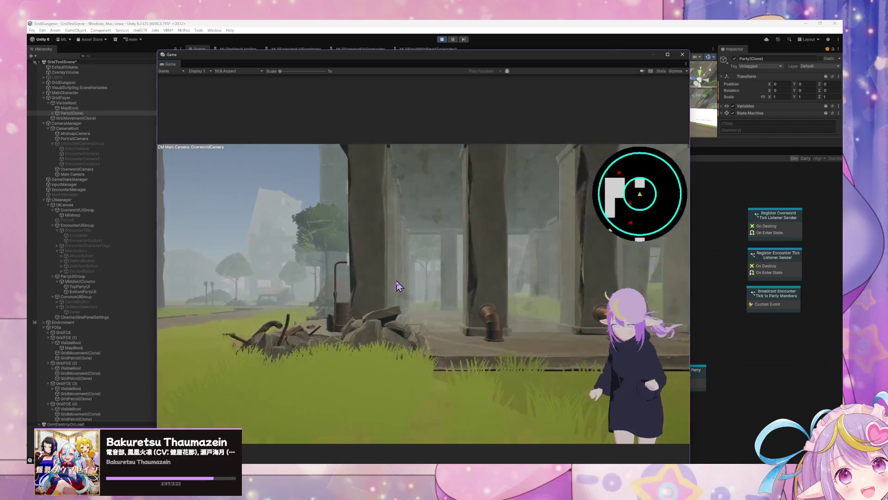
{"action": "key", "text": "w"}
{"action": "key", "text": "d"}
{"action": "key", "text": "w"}
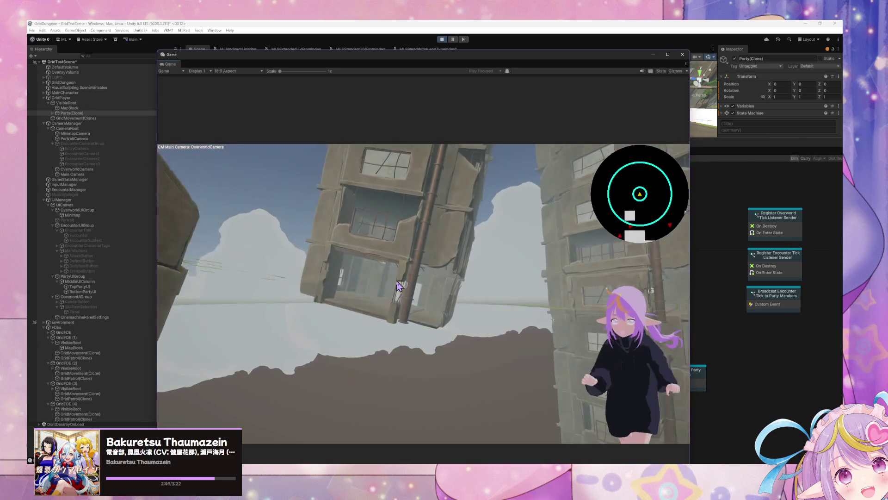
{"action": "key", "text": "w"}
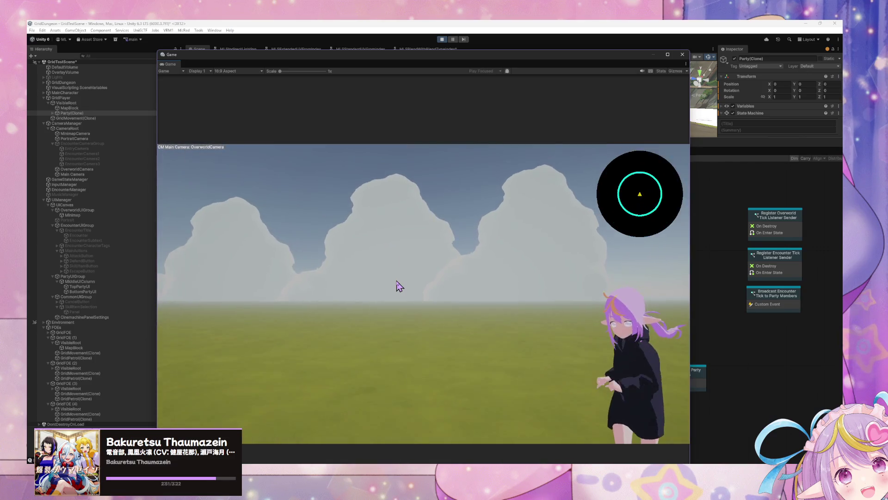
Walk past the tilted buildings into the street, trigger an encounter and flee it.
{"action": "key", "text": "a"}
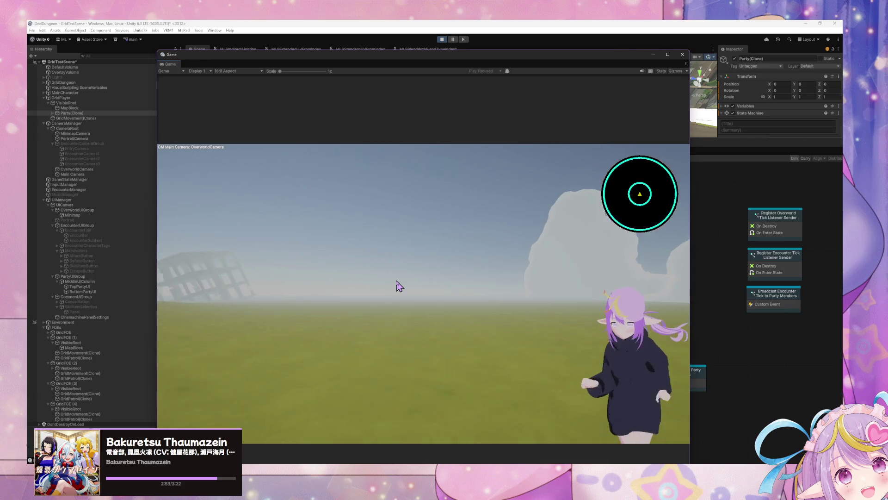
{"action": "key", "text": "a"}
{"action": "key", "text": "w"}
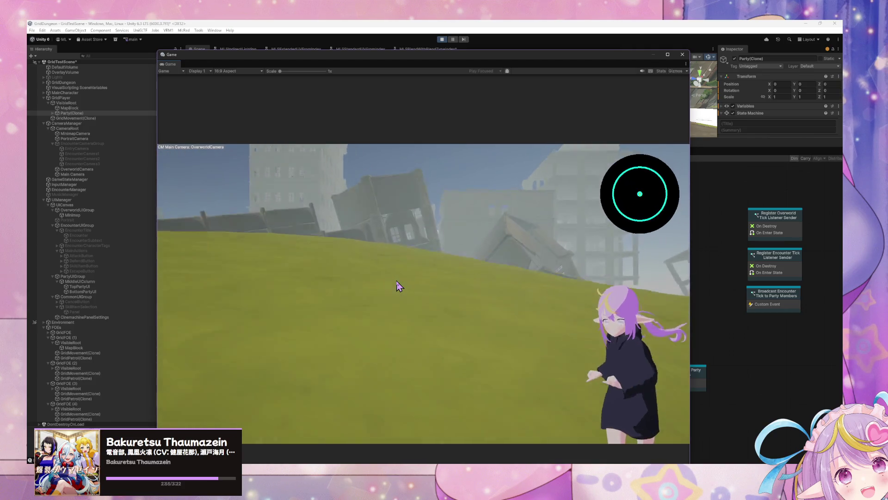
{"action": "key", "text": "w"}
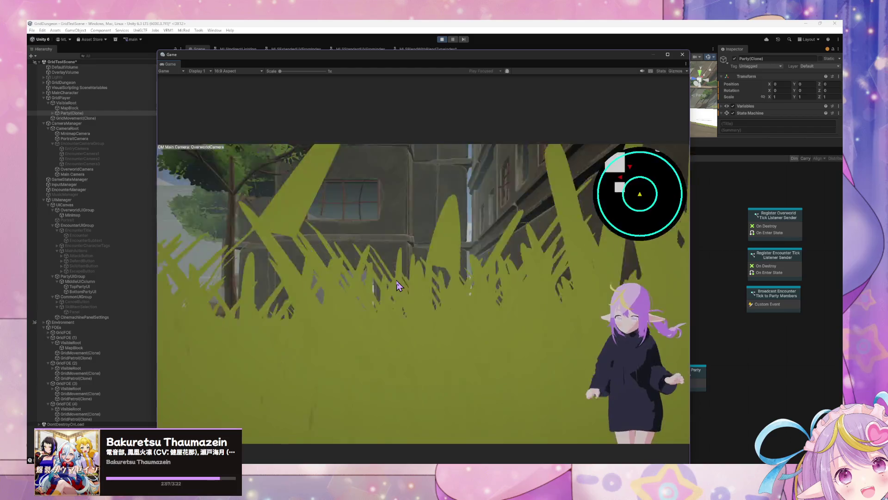
{"action": "key", "text": "d"}
{"action": "key", "text": "d"}
{"action": "key", "text": "w"}
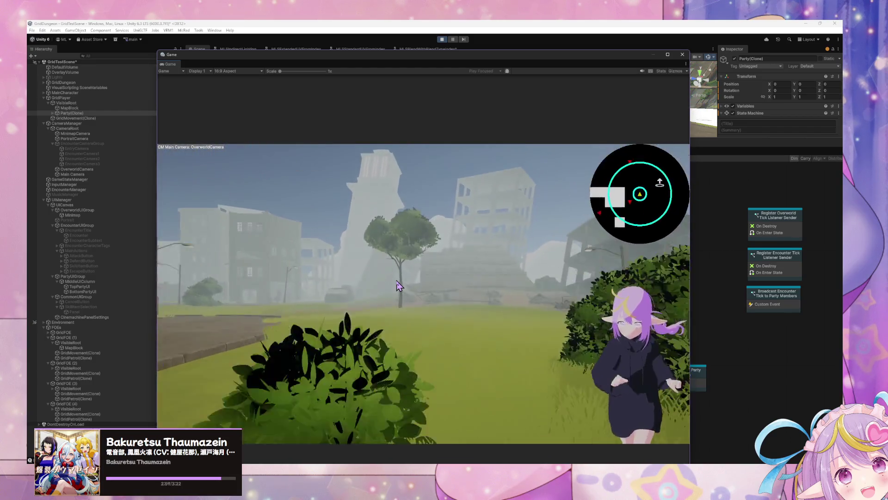
{"action": "key", "text": "w"}
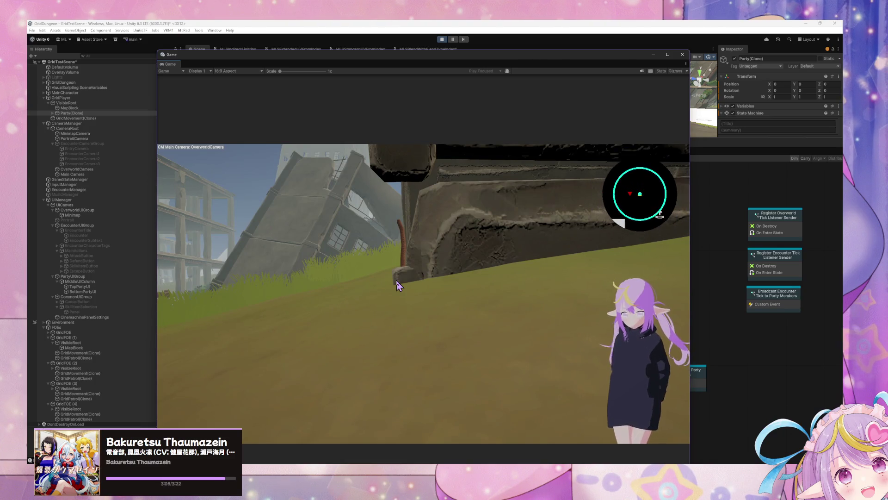
{"action": "key", "text": "a"}
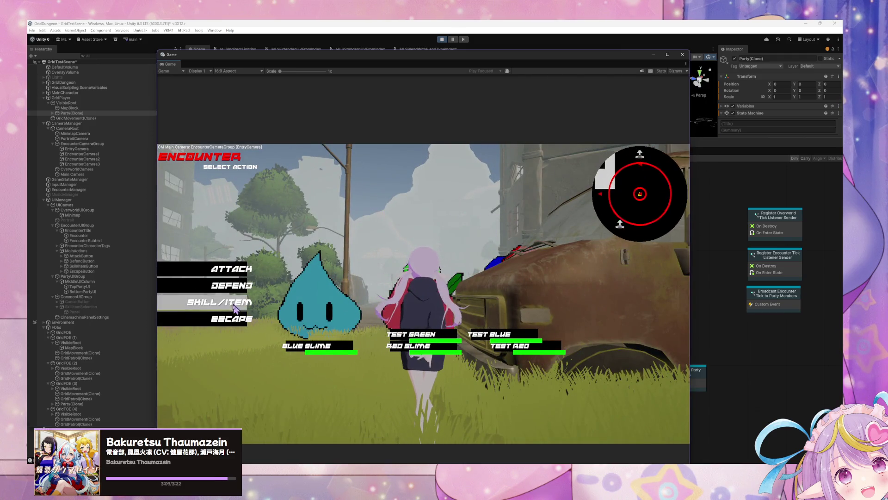
{"action": "left_click", "coordinate": [226, 320]}
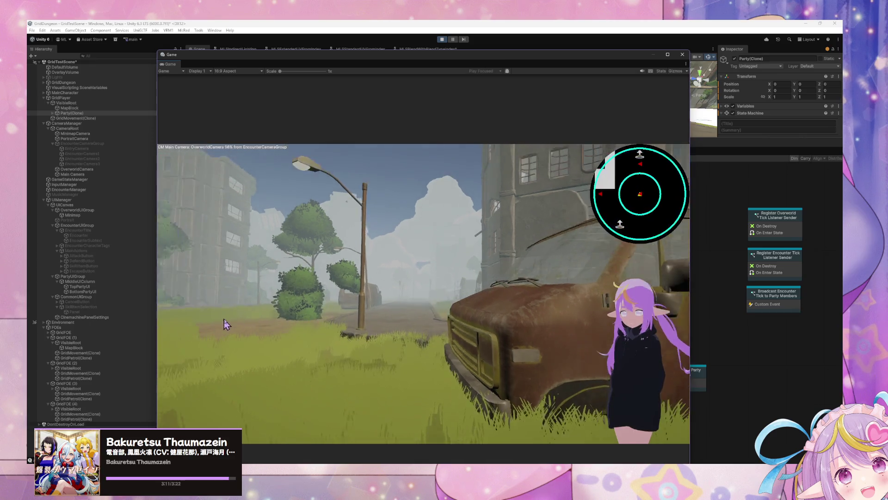
Flee a second encounter, then move the Game and State Graph windows aside to uncover the Console.
{"action": "key", "text": "a"}
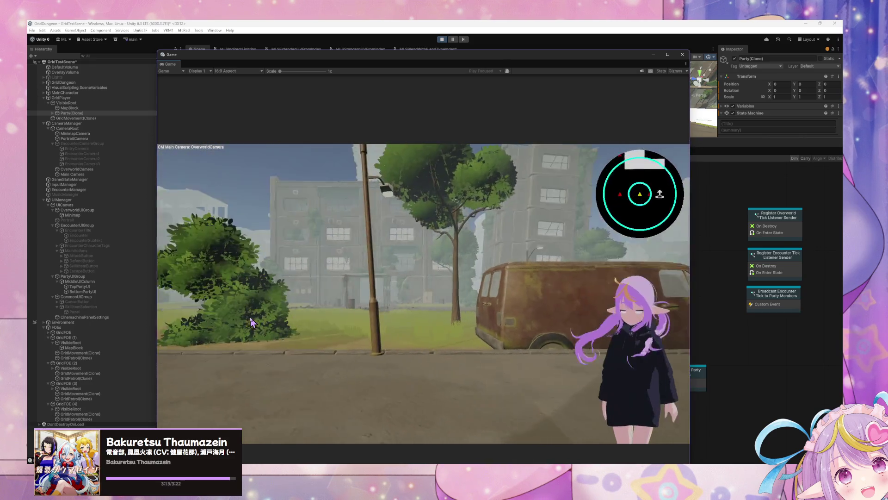
{"action": "key", "text": "a"}
{"action": "key", "text": "a"}
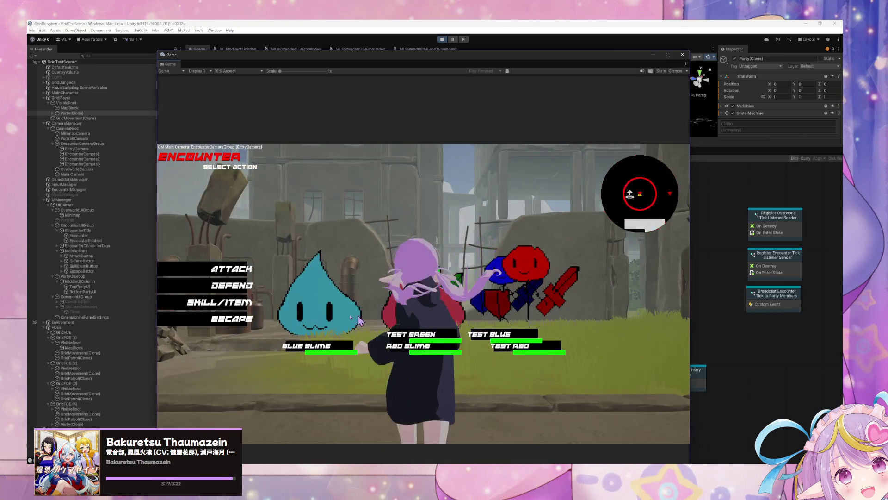
{"action": "left_click", "coordinate": [233, 320]}
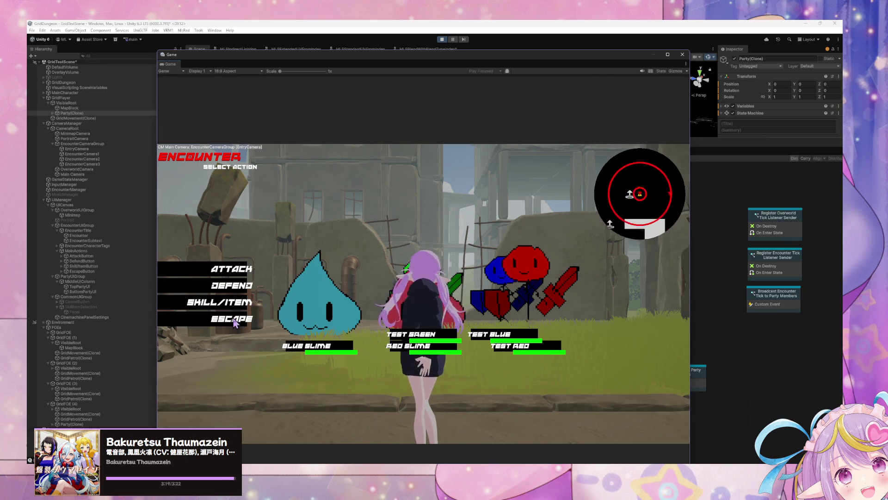
{"action": "mouse_move", "coordinate": [350, 57]}
{"action": "left_mouse_down"}
{"action": "mouse_move", "coordinate": [641, 157]}
{"action": "mouse_move", "coordinate": [581, 139]}
{"action": "mouse_move", "coordinate": [690, 242]}
{"action": "mouse_move", "coordinate": [622, 279]}
{"action": "left_mouse_up"}
{"action": "mouse_move", "coordinate": [493, 147]}
{"action": "left_mouse_down"}
{"action": "mouse_move", "coordinate": [651, 256]}
{"action": "mouse_move", "coordinate": [650, 307]}
{"action": "mouse_move", "coordinate": [638, 303]}
{"action": "mouse_move", "coordinate": [638, 290]}
{"action": "left_mouse_up"}
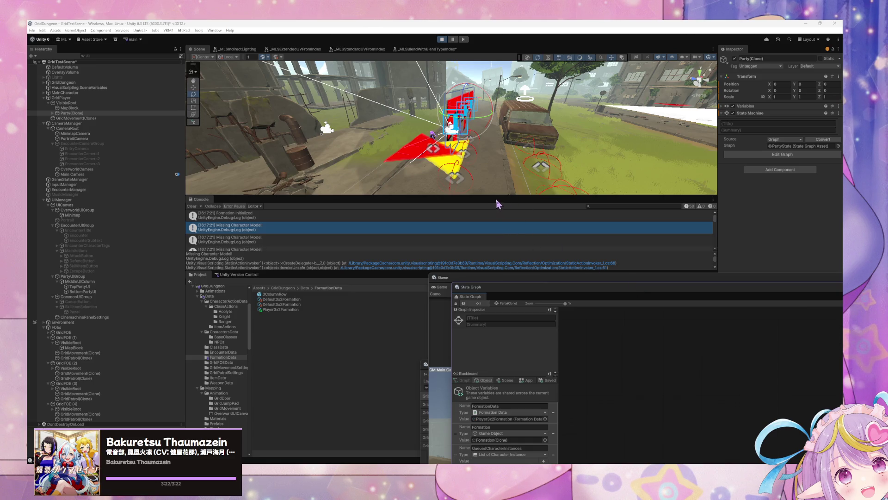
Enlarge the Scene view and walk the player toward the van into a new encounter.
{"action": "left_click_drag", "start_coordinate": [498, 196], "coordinate": [488, 309]}
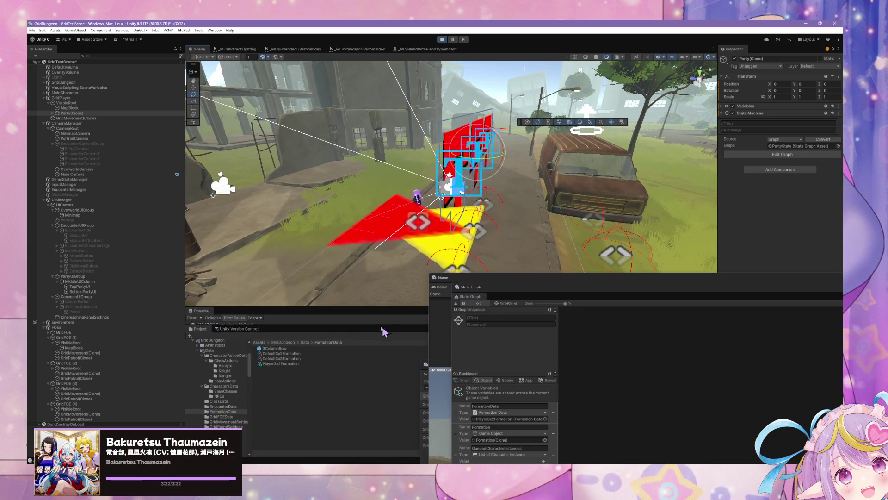
{"action": "key", "text": "ctrl+2"}
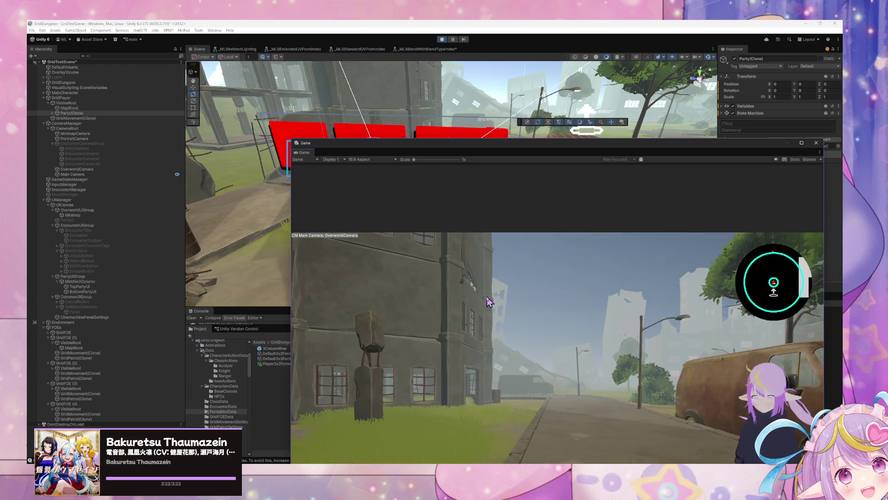
{"action": "key", "text": "d"}
{"action": "key", "text": "a"}
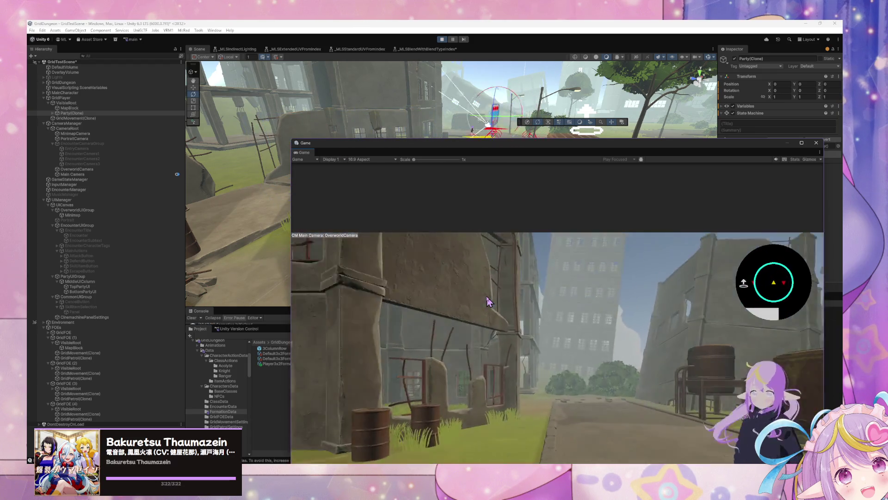
{"action": "key", "text": "w"}
{"action": "key", "text": "w"}
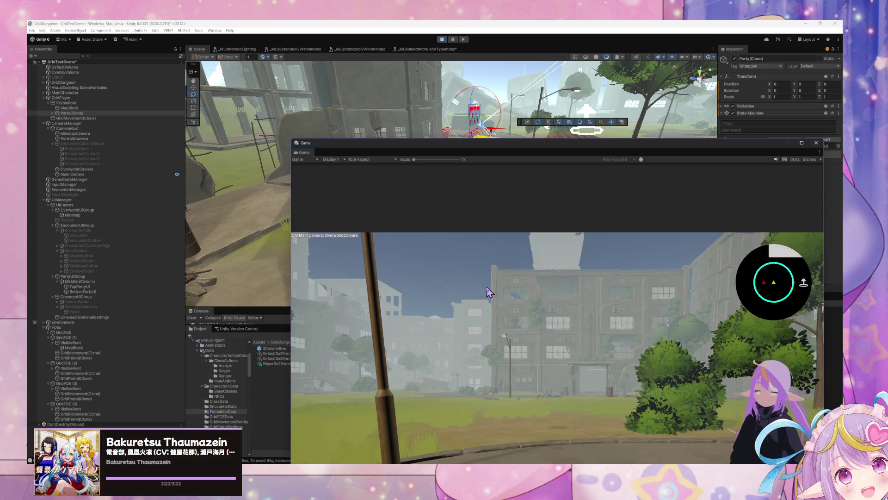
{"action": "key", "text": "a"}
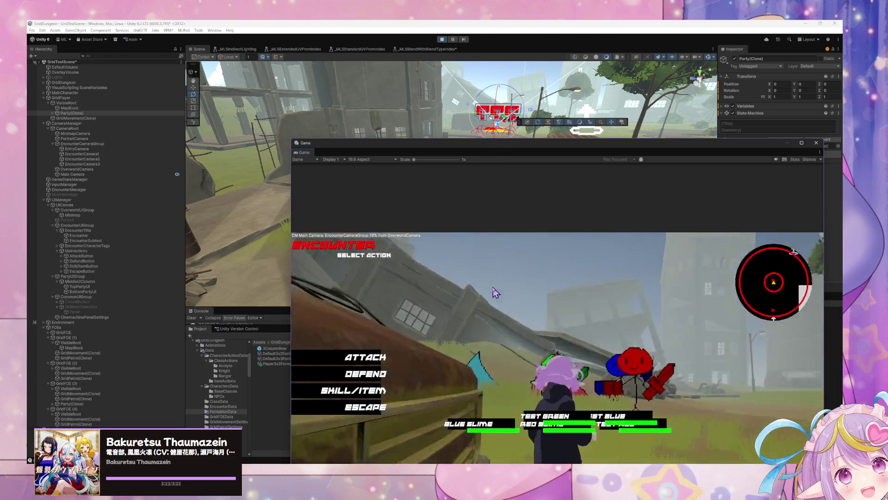
Try Attack, cancel target selection, and escape the encounter back to the overworld.
{"action": "left_click", "coordinate": [352, 360]}
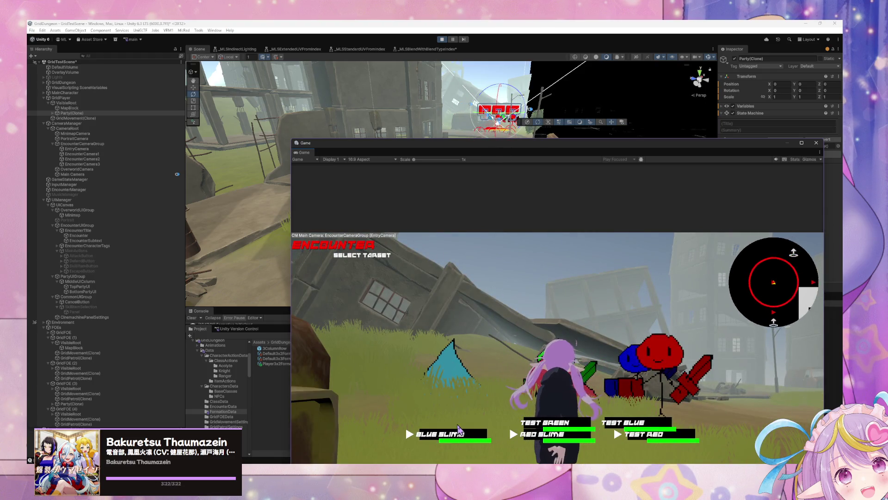
{"action": "key", "text": "Escape"}
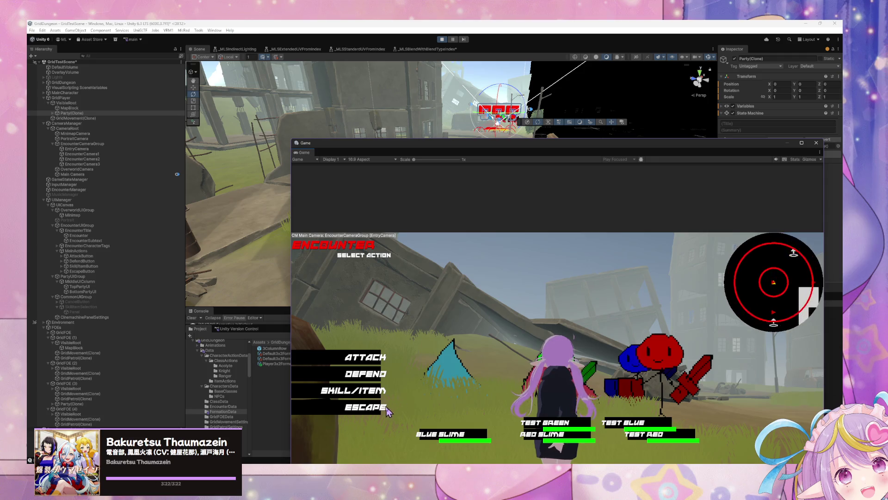
{"action": "left_click", "coordinate": [386, 408]}
{"action": "key", "text": "w"}
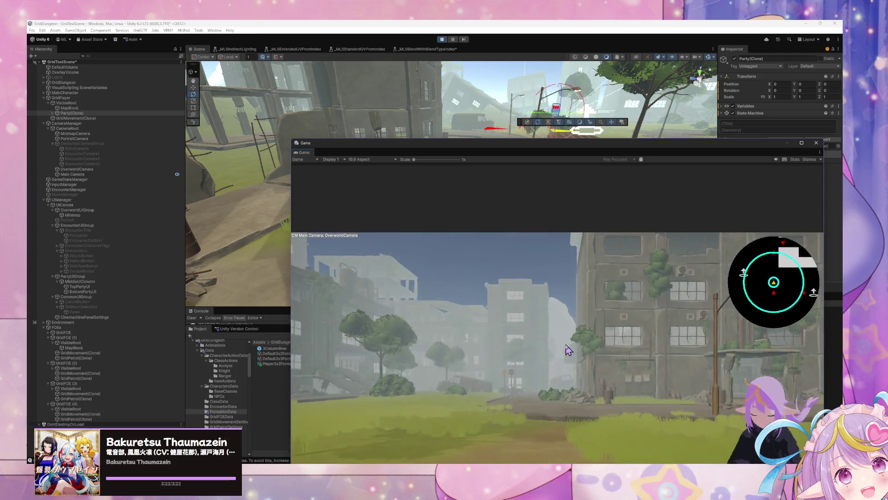
Dock the Game view beside the Scene view and shrink it while walking onto the grass.
{"action": "mouse_move", "coordinate": [496, 145]}
{"action": "left_mouse_down"}
{"action": "mouse_move", "coordinate": [383, 153]}
{"action": "mouse_move", "coordinate": [275, 80]}
{"action": "left_mouse_up"}
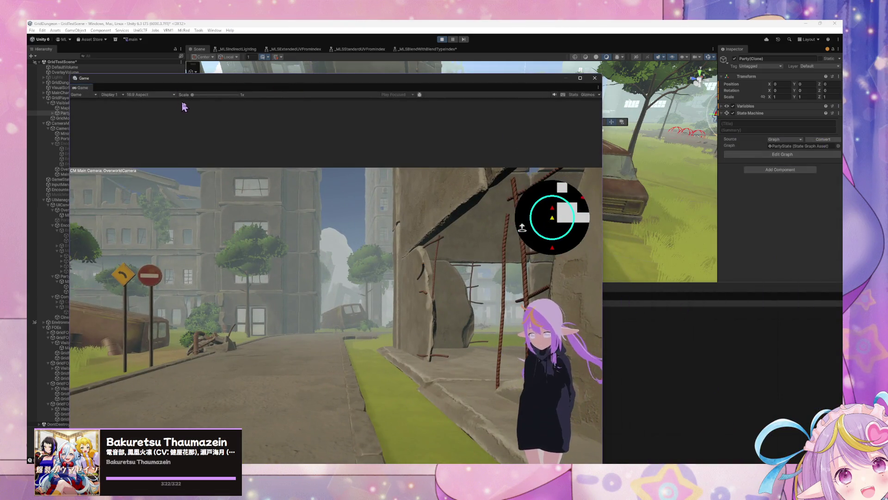
{"action": "left_click_drag", "start_coordinate": [218, 85], "coordinate": [460, 52]}
{"action": "key", "text": "q"}
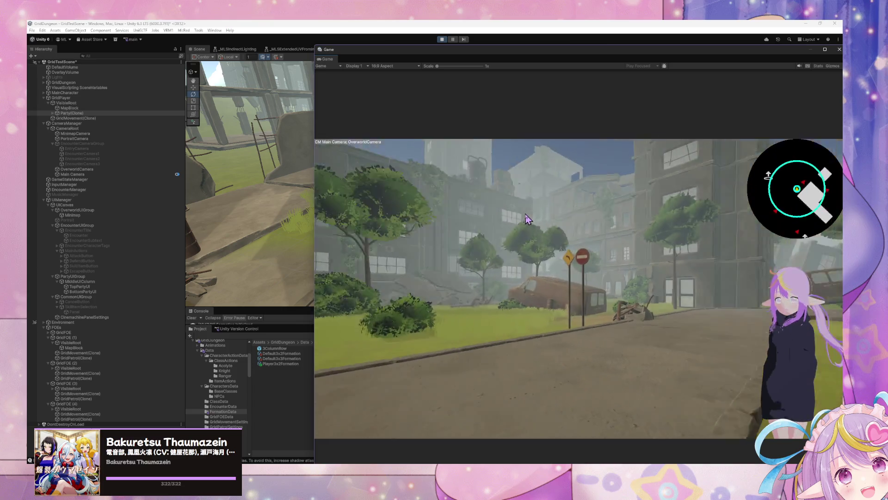
{"action": "key", "text": "w"}
{"action": "key", "text": "e"}
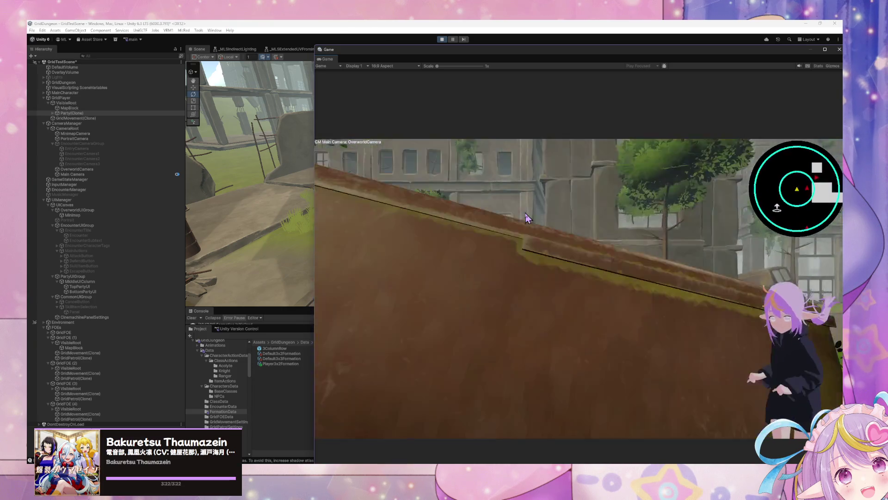
{"action": "key", "text": "e"}
{"action": "key", "text": "e"}
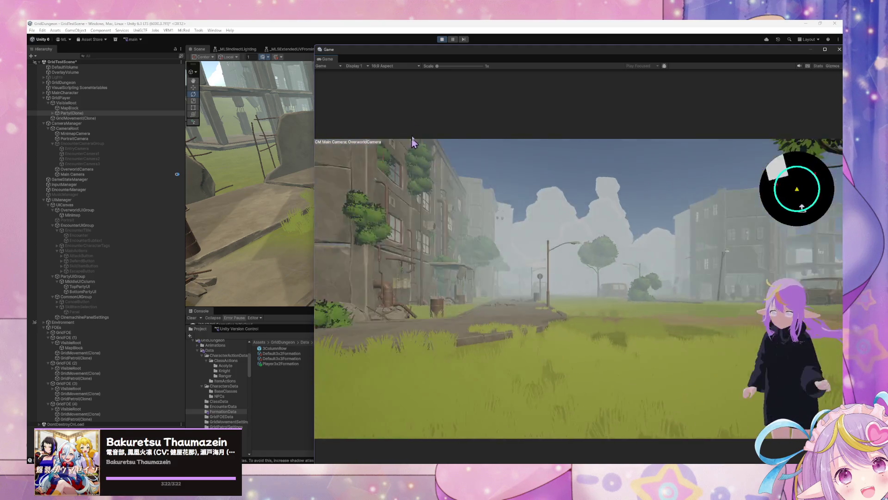
{"action": "mouse_move", "coordinate": [463, 49]}
{"action": "left_mouse_down"}
{"action": "mouse_move", "coordinate": [495, 257]}
{"action": "mouse_move", "coordinate": [537, 325]}
{"action": "left_mouse_up"}
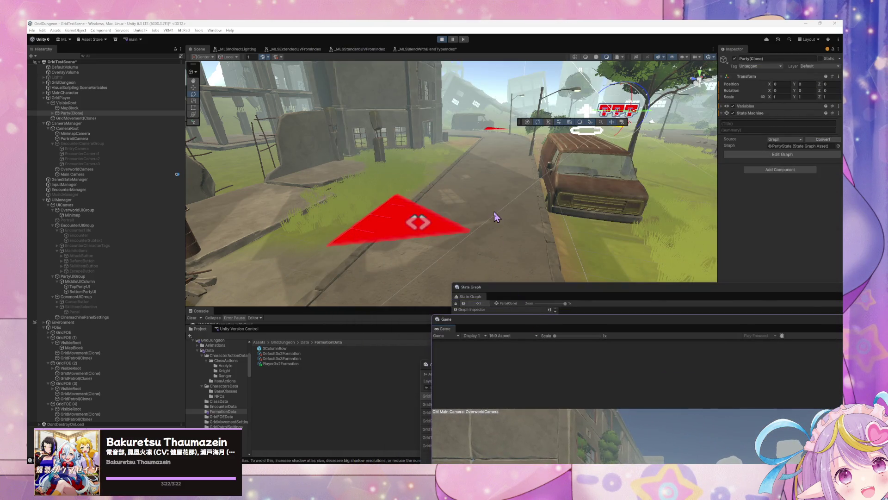
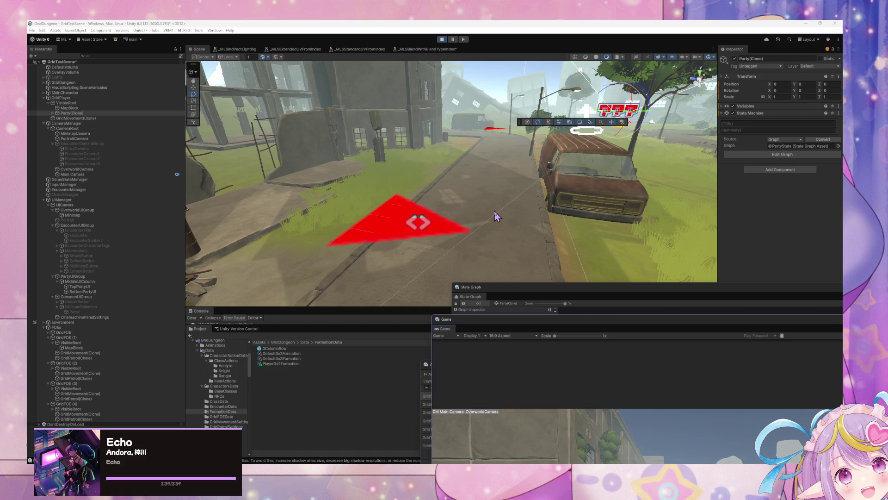
Move the Game view into the middle and bring the State Graph editor forward, up and left.
{"action": "mouse_move", "coordinate": [508, 320]}
{"action": "left_mouse_down"}
{"action": "mouse_move", "coordinate": [382, 185]}
{"action": "mouse_move", "coordinate": [353, 98]}
{"action": "mouse_move", "coordinate": [418, 310]}
{"action": "left_mouse_up"}
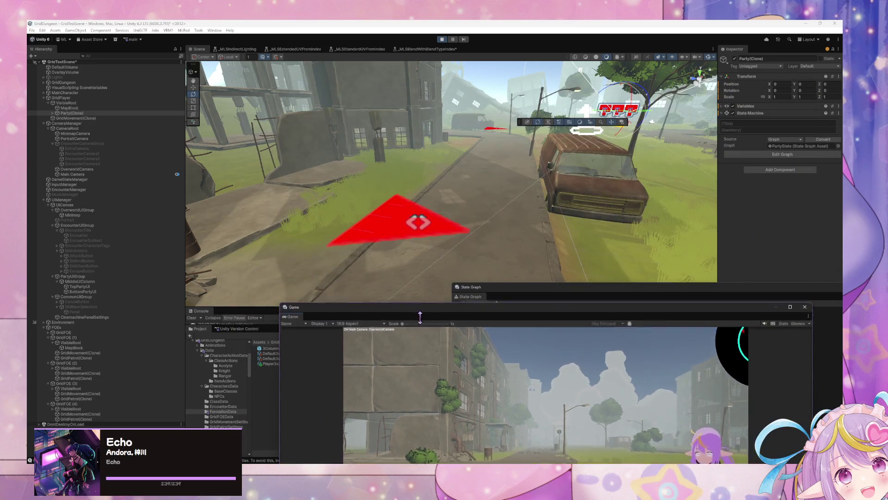
{"action": "mouse_move", "coordinate": [508, 287]}
{"action": "left_mouse_down"}
{"action": "mouse_move", "coordinate": [329, 165]}
{"action": "mouse_move", "coordinate": [350, 110]}
{"action": "mouse_move", "coordinate": [308, 111]}
{"action": "mouse_move", "coordinate": [363, 184]}
{"action": "left_mouse_up"}
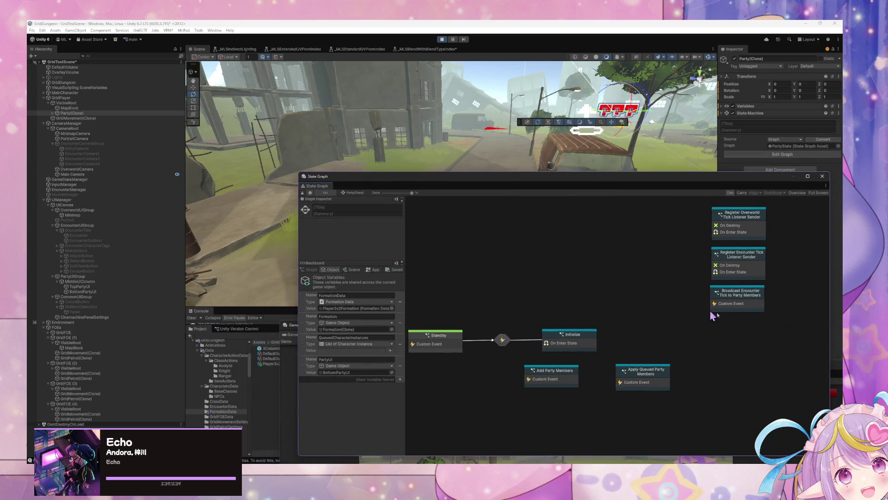
{"action": "left_click_drag", "start_coordinate": [423, 173], "coordinate": [304, 108]}
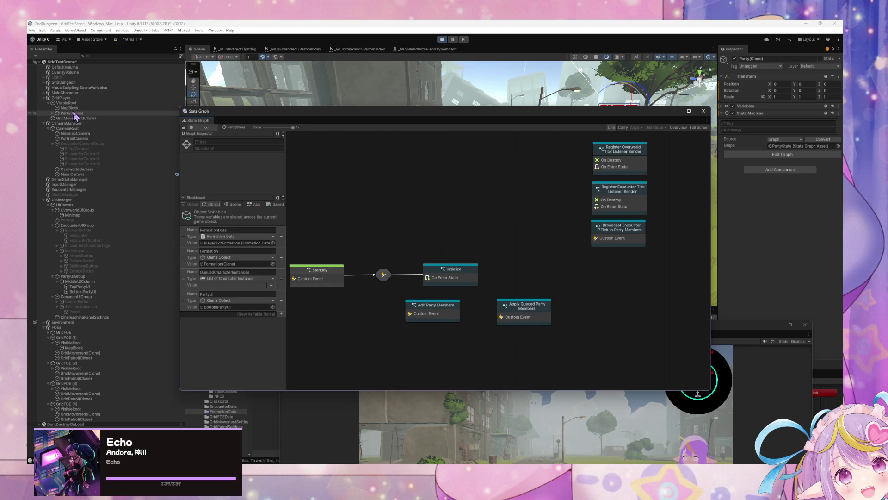
Browse GridPlayer's Load Player Data and Load Player Characters graphs, then show Party(Clone)'s state graph.
{"action": "key", "text": "Up"}
{"action": "key", "text": "Up"}
{"action": "key", "text": "Up"}
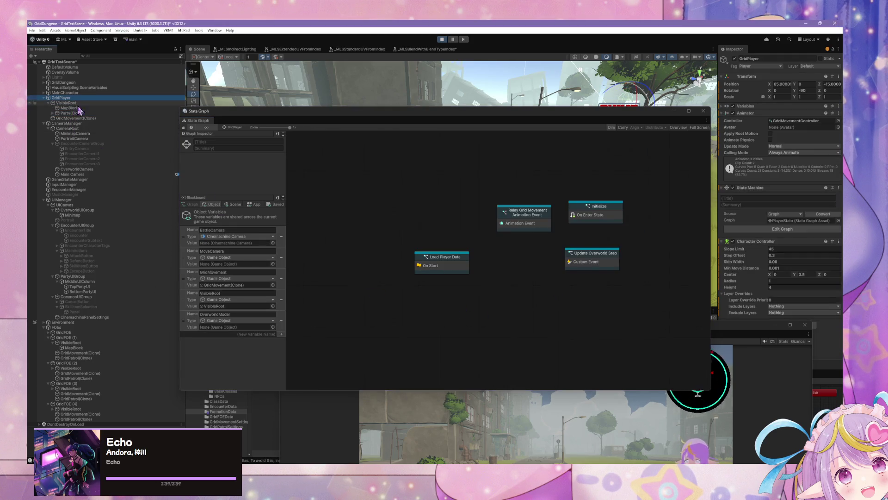
{"action": "double_click", "coordinate": [454, 263]}
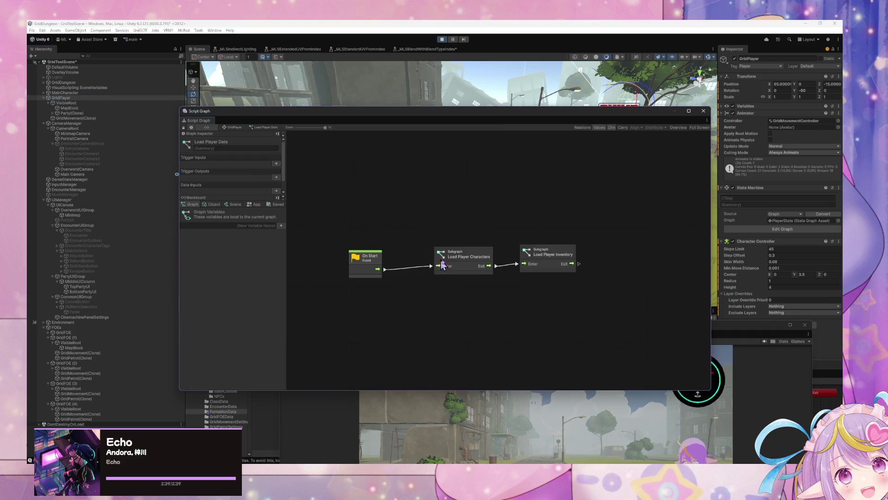
{"action": "left_click_drag", "start_coordinate": [462, 263], "coordinate": [458, 268]}
{"action": "left_click_drag", "start_coordinate": [563, 263], "coordinate": [565, 272]}
{"action": "double_click", "coordinate": [470, 269]}
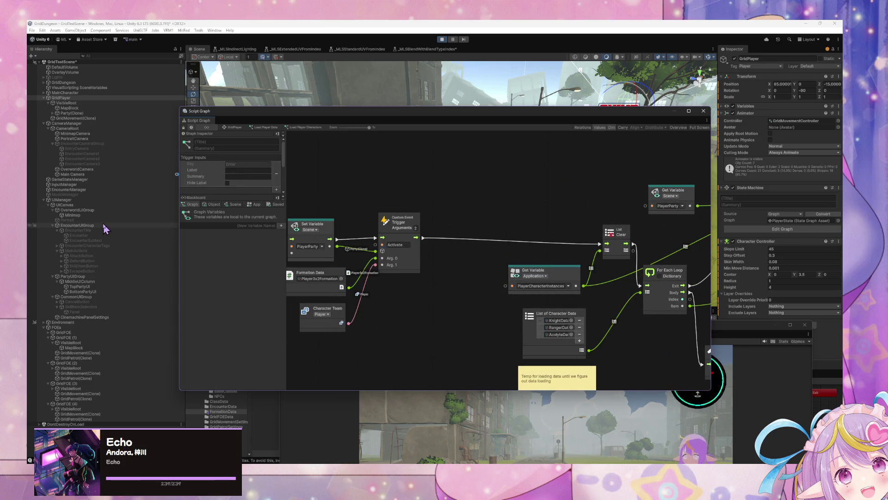
{"action": "left_click", "coordinate": [61, 114]}
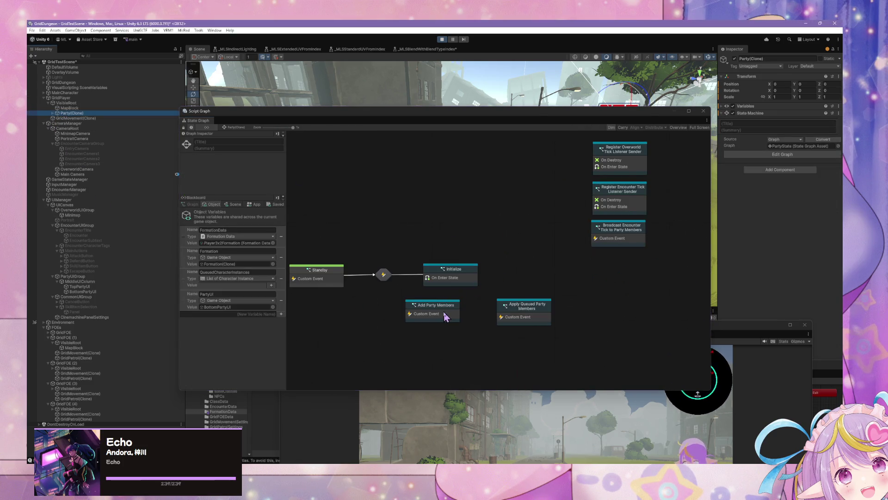
Open Add Party Members, shift the Set Variable and Add Row Member nodes right, then explore Add Row Member.
{"action": "double_click", "coordinate": [446, 315]}
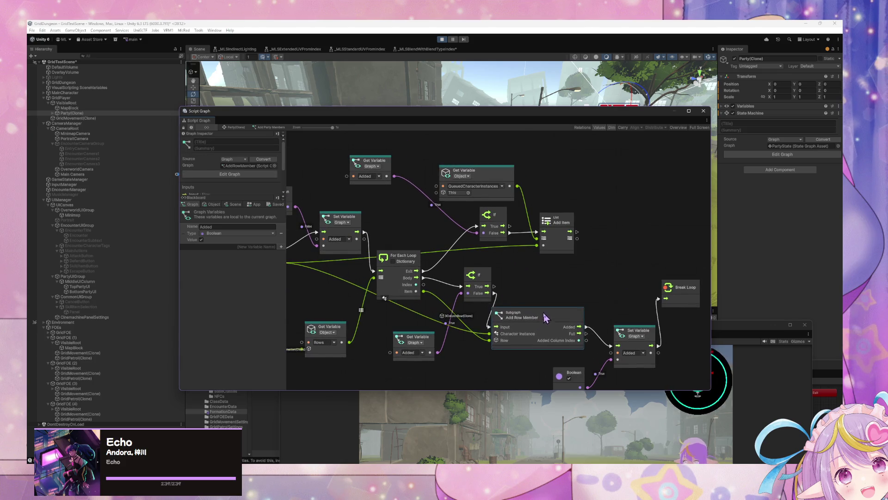
{"action": "left_click_drag", "start_coordinate": [640, 330], "coordinate": [657, 330]}
{"action": "mouse_move", "coordinate": [552, 313]}
{"action": "left_mouse_down"}
{"action": "mouse_move", "coordinate": [572, 307]}
{"action": "mouse_move", "coordinate": [586, 285]}
{"action": "left_mouse_up"}
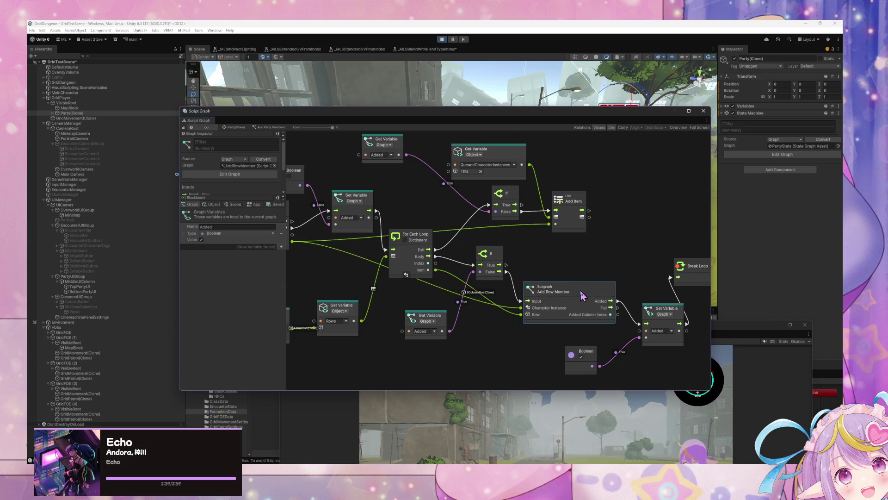
{"action": "double_click", "coordinate": [580, 290]}
{"action": "scroll", "coordinate": [337, 257], "scroll_direction": "up", "scroll_amount": 2}
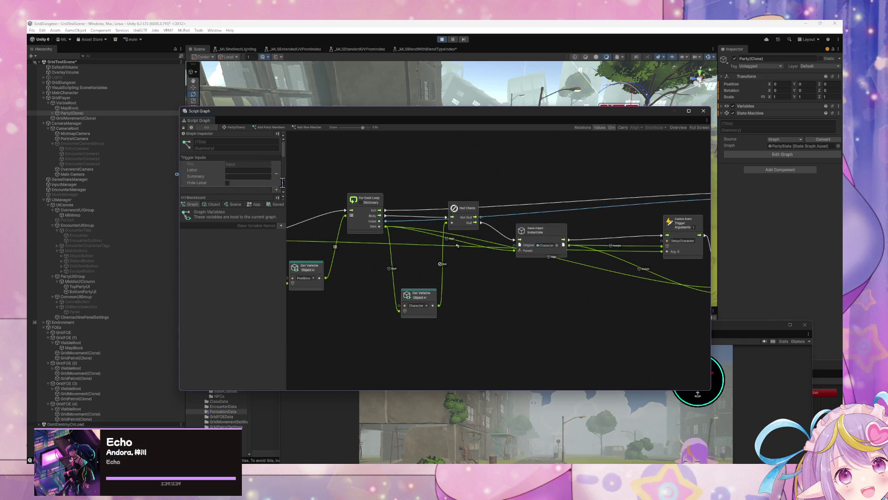
{"action": "left_click_drag", "start_coordinate": [518, 265], "coordinate": [409, 287]}
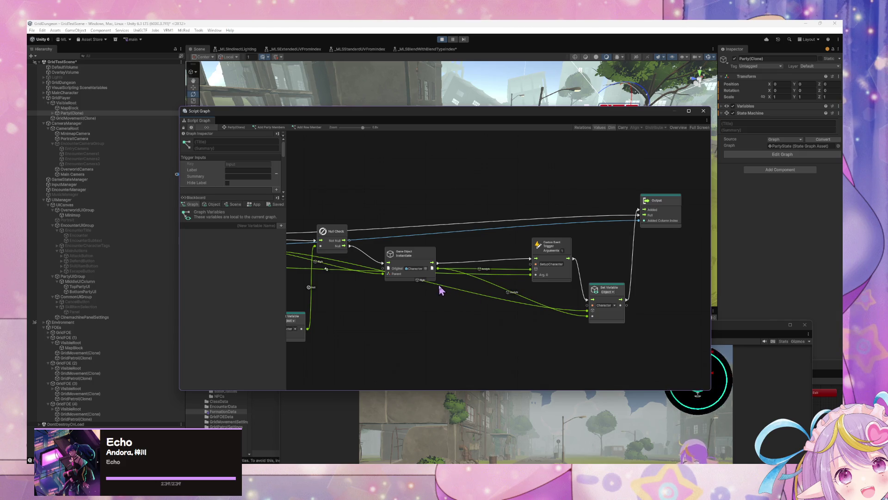
{"action": "left_click_drag", "start_coordinate": [395, 288], "coordinate": [521, 297]}
{"action": "left_click_drag", "start_coordinate": [411, 278], "coordinate": [435, 272]}
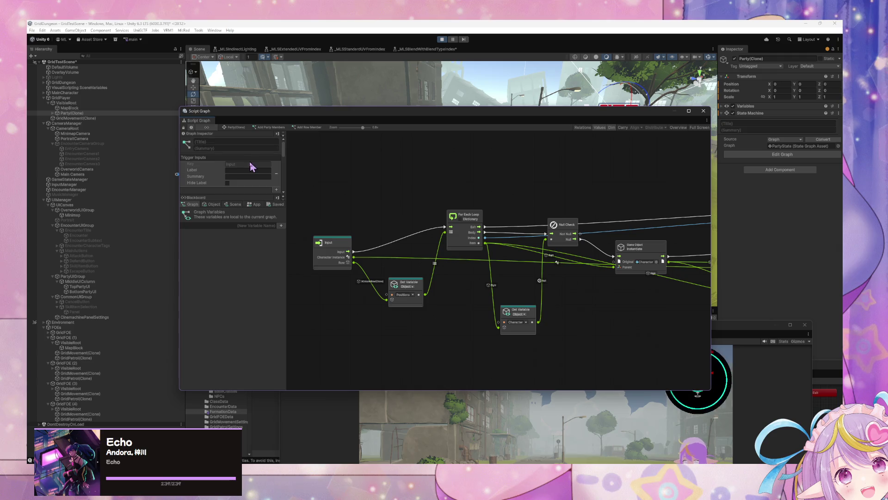
Float the Game view in its own window with the graph editor positioned above it.
{"action": "mouse_move", "coordinate": [251, 113]}
{"action": "left_mouse_down"}
{"action": "mouse_move", "coordinate": [422, 209]}
{"action": "mouse_move", "coordinate": [264, 157]}
{"action": "left_mouse_up"}
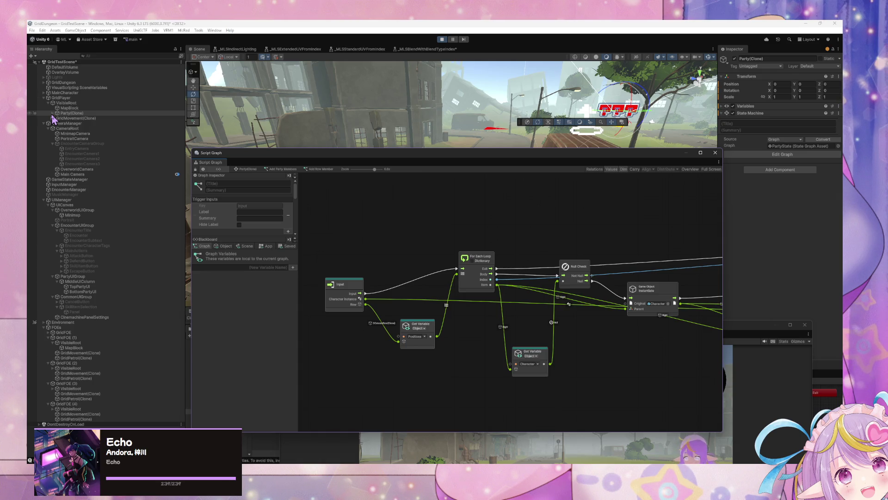
{"action": "left_click_drag", "start_coordinate": [319, 153], "coordinate": [493, 160]}
{"action": "mouse_move", "coordinate": [314, 333]}
{"action": "left_mouse_down"}
{"action": "mouse_move", "coordinate": [410, 380]}
{"action": "mouse_move", "coordinate": [476, 362]}
{"action": "left_mouse_up"}
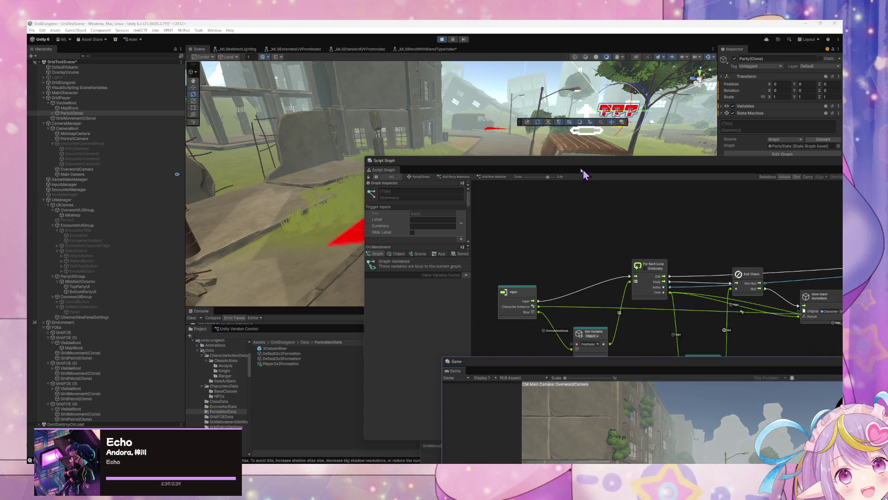
{"action": "left_click_drag", "start_coordinate": [525, 168], "coordinate": [398, 131]}
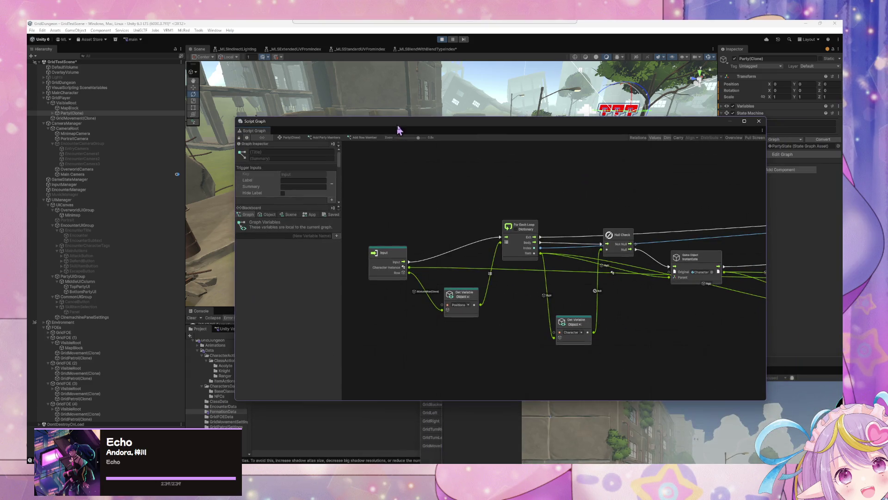
Tidy Initialize's This, Get Variable, Multiply, Set Forward, Custom Event and Instantiate nodes, then return to Party(Clone).
{"action": "left_click", "coordinate": [296, 137]}
{"action": "double_click", "coordinate": [509, 281]}
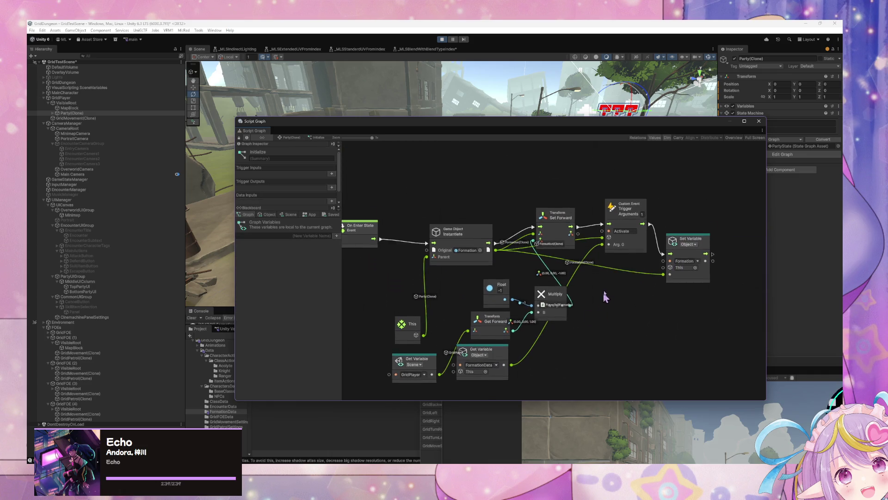
{"action": "left_click_drag", "start_coordinate": [432, 273], "coordinate": [391, 221]}
{"action": "left_click_drag", "start_coordinate": [449, 312], "coordinate": [404, 312]}
{"action": "left_click_drag", "start_coordinate": [542, 291], "coordinate": [554, 294]}
{"action": "left_click_drag", "start_coordinate": [543, 225], "coordinate": [542, 202]}
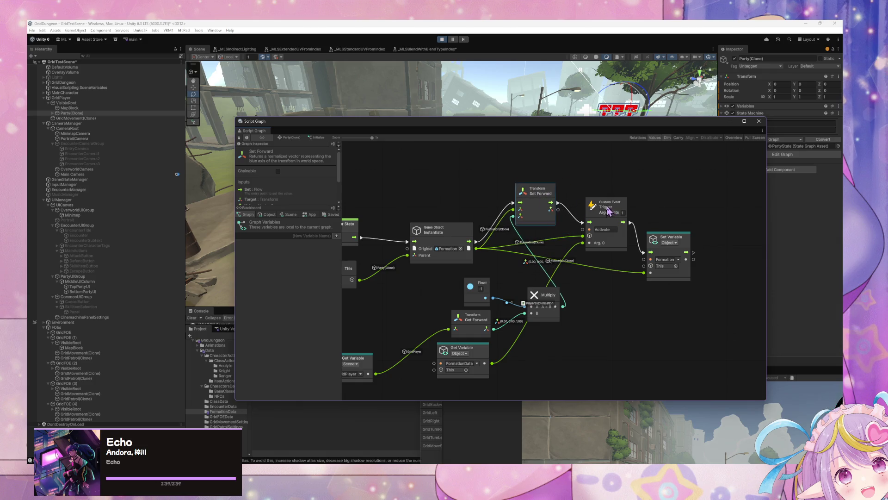
{"action": "left_click_drag", "start_coordinate": [614, 213], "coordinate": [625, 198]}
{"action": "mouse_move", "coordinate": [449, 238]}
{"action": "left_mouse_down"}
{"action": "mouse_move", "coordinate": [424, 225]}
{"action": "mouse_move", "coordinate": [440, 246]}
{"action": "left_mouse_up"}
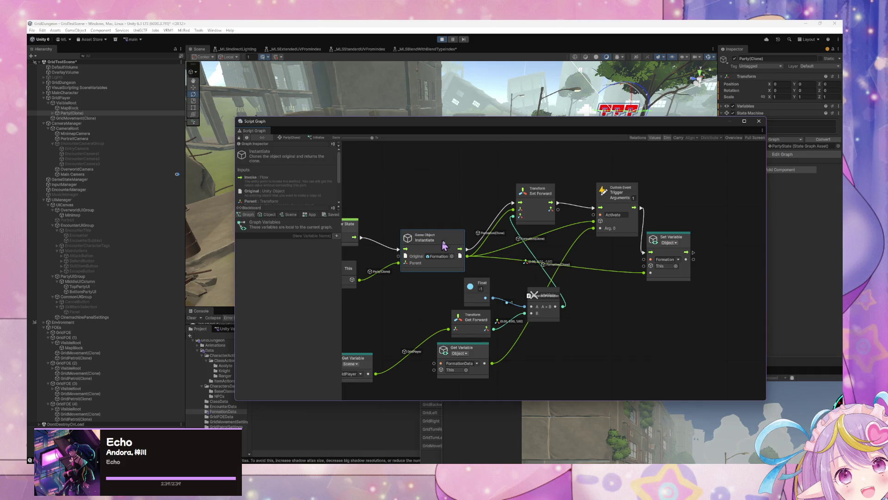
{"action": "left_click", "coordinate": [290, 138]}
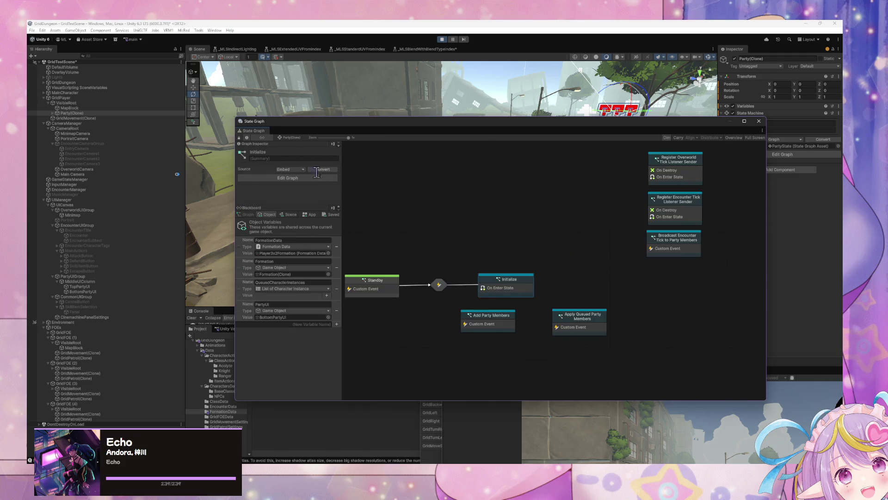
Revisit Initialize, then enter Add Party Members, pan to Break Loop and Set Variable, and open Add Row Member.
{"action": "double_click", "coordinate": [520, 285]}
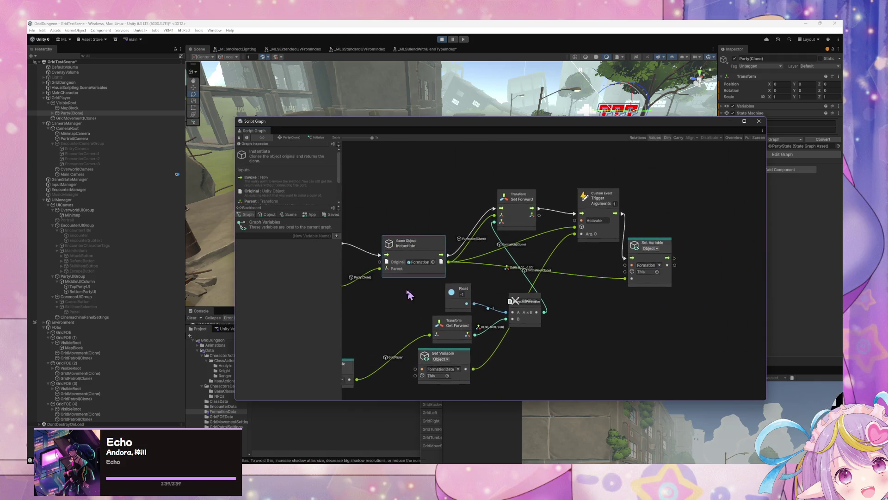
{"action": "left_click", "coordinate": [291, 138]}
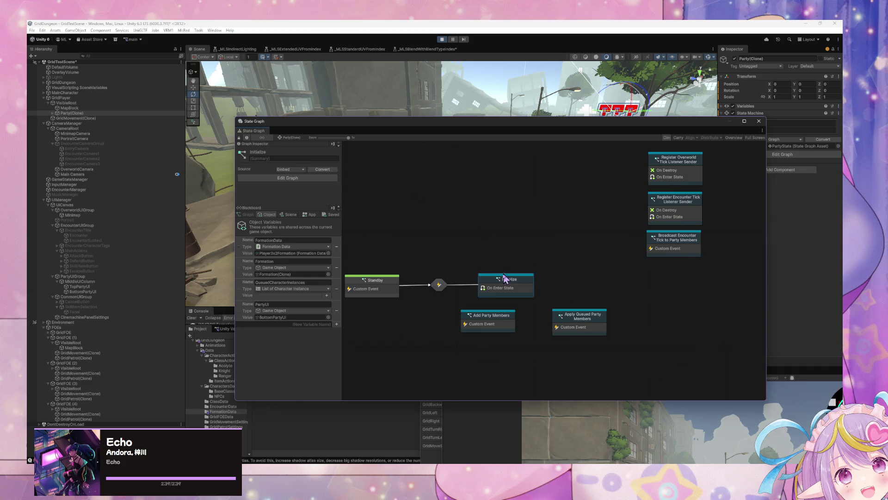
{"action": "left_click", "coordinate": [493, 323]}
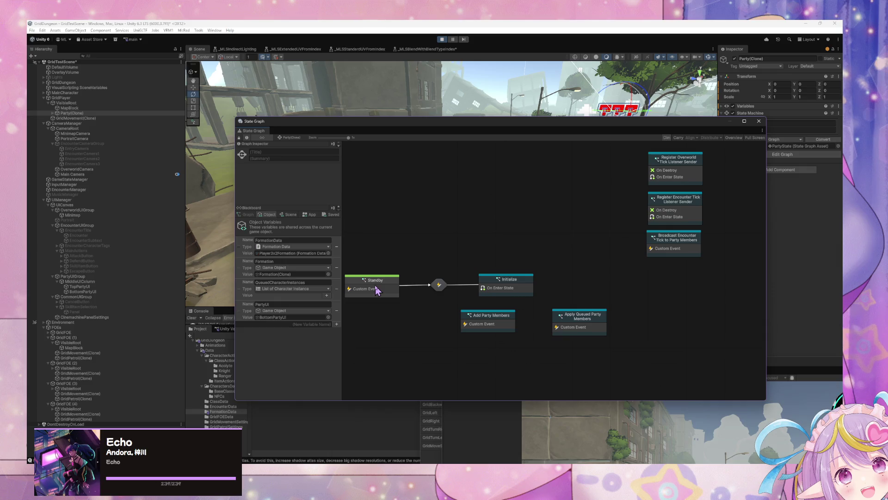
{"action": "double_click", "coordinate": [499, 314]}
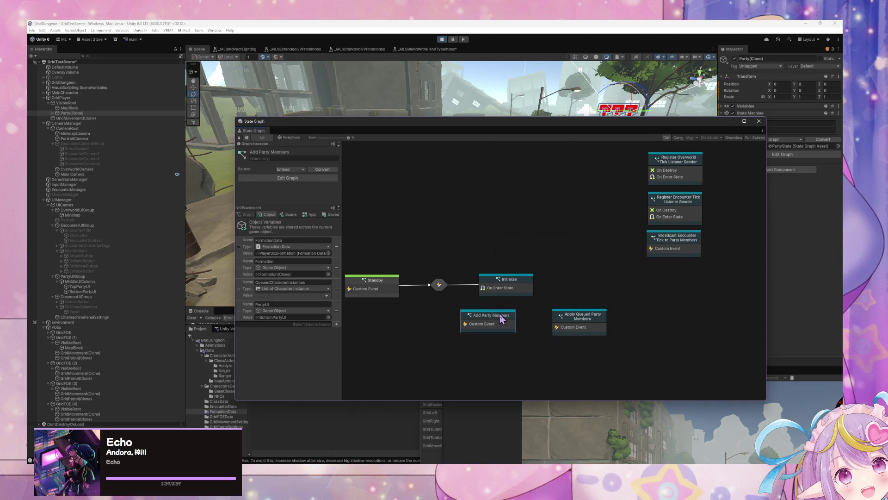
{"action": "left_click_drag", "start_coordinate": [512, 315], "coordinate": [573, 330]}
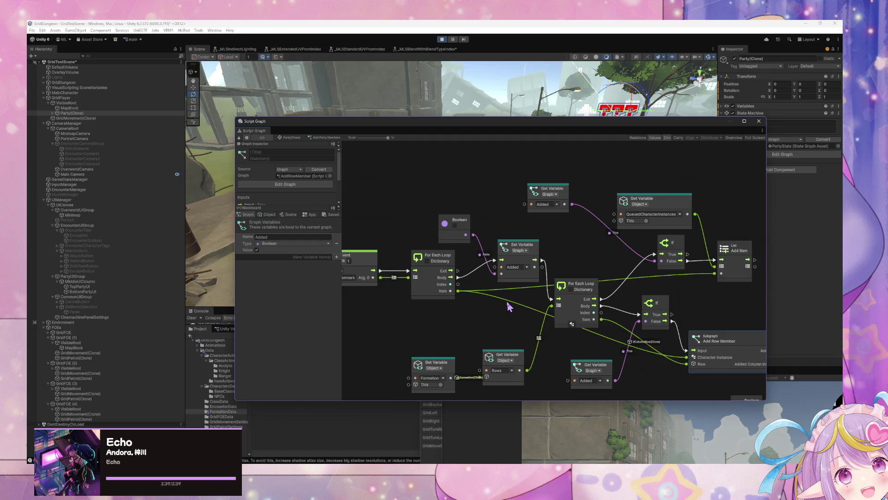
{"action": "left_click_drag", "start_coordinate": [512, 303], "coordinate": [454, 282]}
{"action": "left_click_drag", "start_coordinate": [695, 327], "coordinate": [581, 315]}
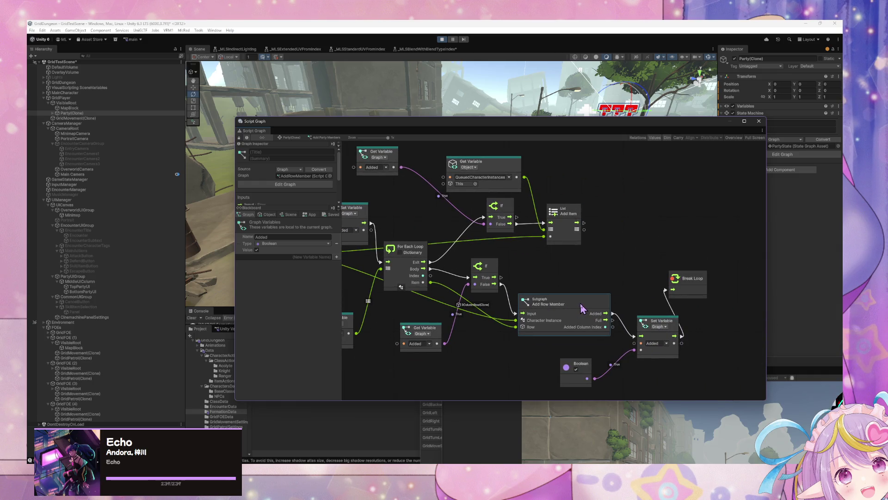
{"action": "double_click", "coordinate": [580, 303]}
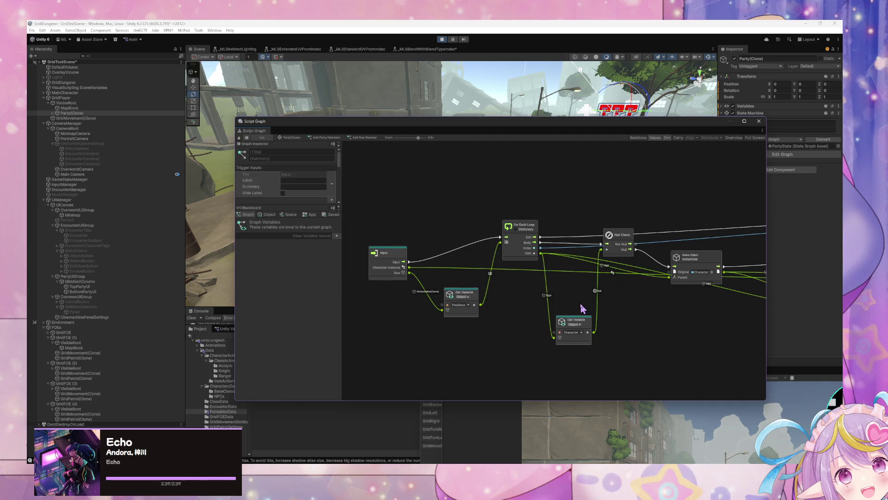
Pan the Add Row Member subgraph to the For Each Loop, Positions and Instantiate nodes.
{"action": "mouse_move", "coordinate": [639, 326]}
{"action": "left_mouse_down"}
{"action": "mouse_move", "coordinate": [488, 324]}
{"action": "mouse_move", "coordinate": [644, 317]}
{"action": "left_mouse_up"}
{"action": "mouse_move", "coordinate": [595, 298]}
{"action": "left_mouse_down"}
{"action": "mouse_move", "coordinate": [604, 288]}
{"action": "mouse_move", "coordinate": [607, 310]}
{"action": "mouse_move", "coordinate": [498, 307]}
{"action": "left_mouse_up"}
{"action": "left_click_drag", "start_coordinate": [412, 326], "coordinate": [445, 329]}
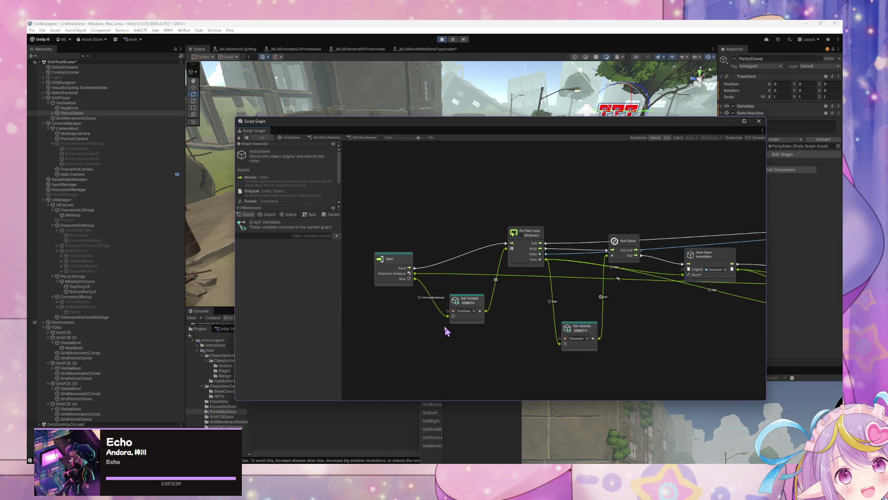
In Add Party Members, reposition the Add Row Member, For Each Loop, Boolean and Get Variable Rows nodes.
{"action": "left_click", "coordinate": [323, 137]}
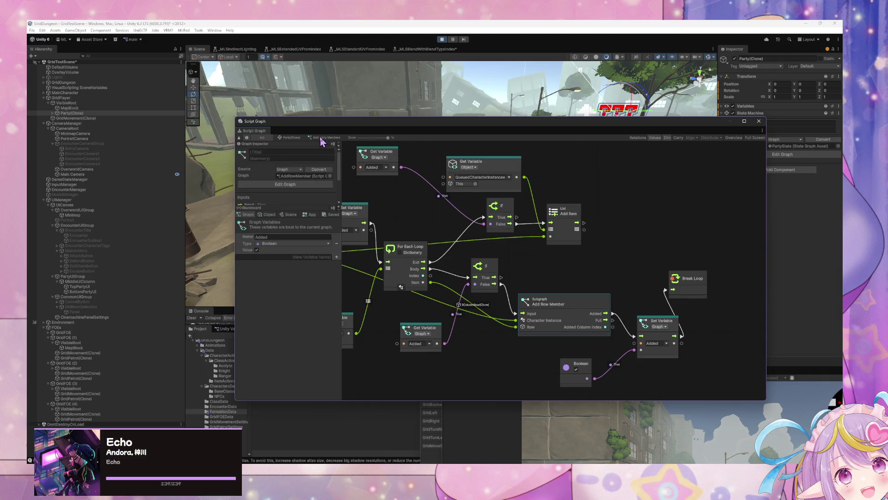
{"action": "left_click_drag", "start_coordinate": [559, 324], "coordinate": [561, 352]}
{"action": "left_click_drag", "start_coordinate": [462, 287], "coordinate": [580, 292]}
{"action": "left_click_drag", "start_coordinate": [416, 231], "coordinate": [514, 245]}
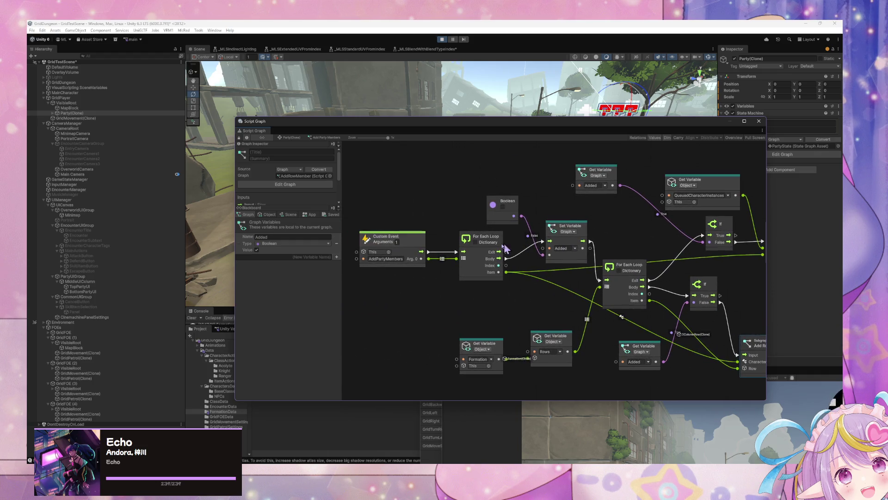
{"action": "left_click_drag", "start_coordinate": [461, 236], "coordinate": [446, 233]}
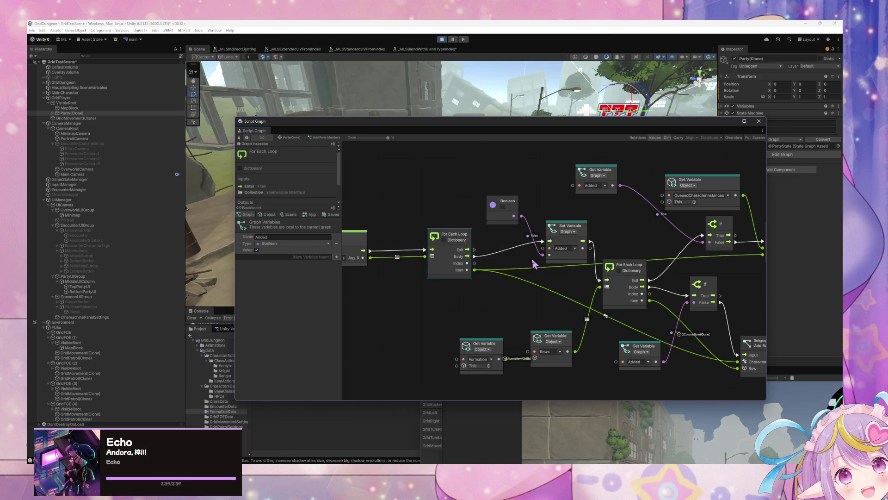
{"action": "left_click_drag", "start_coordinate": [498, 221], "coordinate": [453, 214]}
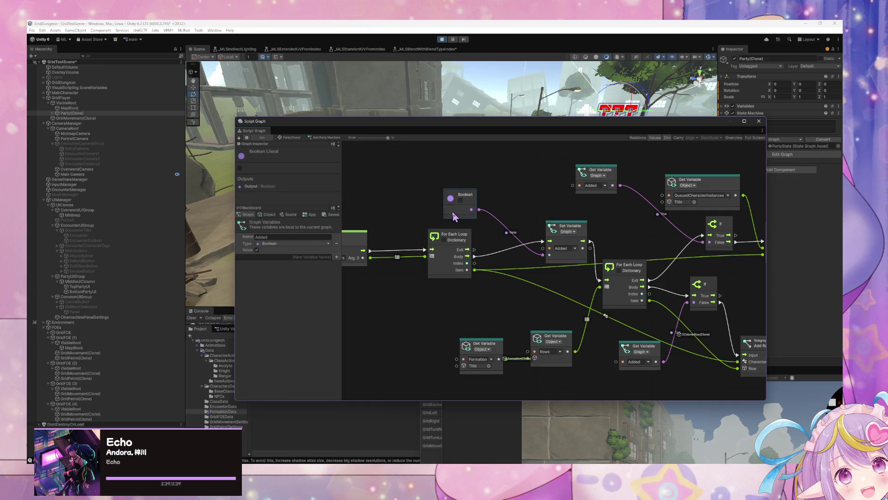
{"action": "left_click_drag", "start_coordinate": [576, 289], "coordinate": [530, 294]}
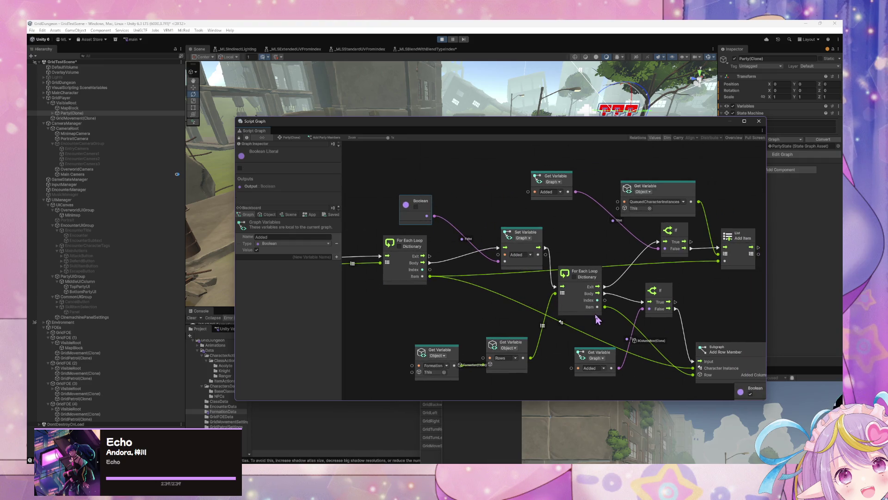
{"action": "mouse_move", "coordinate": [520, 341]}
{"action": "left_mouse_down"}
{"action": "mouse_move", "coordinate": [508, 305]}
{"action": "mouse_move", "coordinate": [519, 314]}
{"action": "left_mouse_up"}
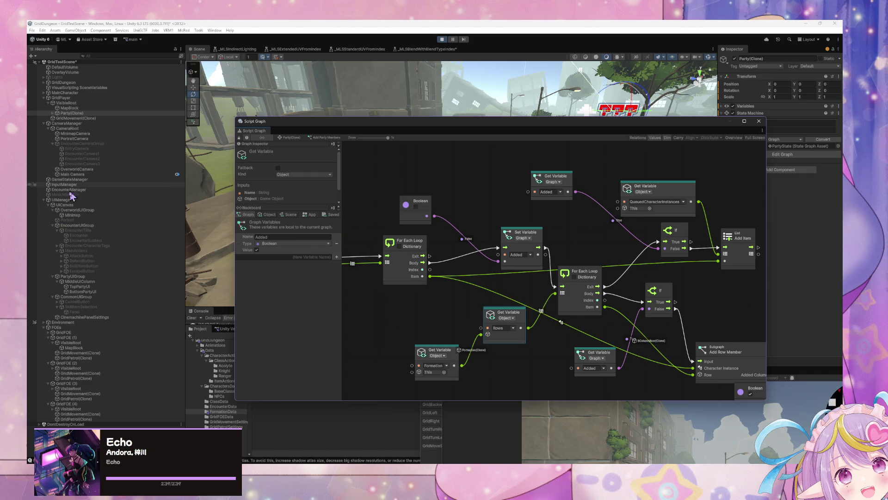
Expand Party(Clone) in the Hierarchy and select Formation(Clone) to show its state graph.
{"action": "left_click", "coordinate": [63, 113]}
{"action": "left_click", "coordinate": [52, 113]}
{"action": "left_click", "coordinate": [78, 118]}
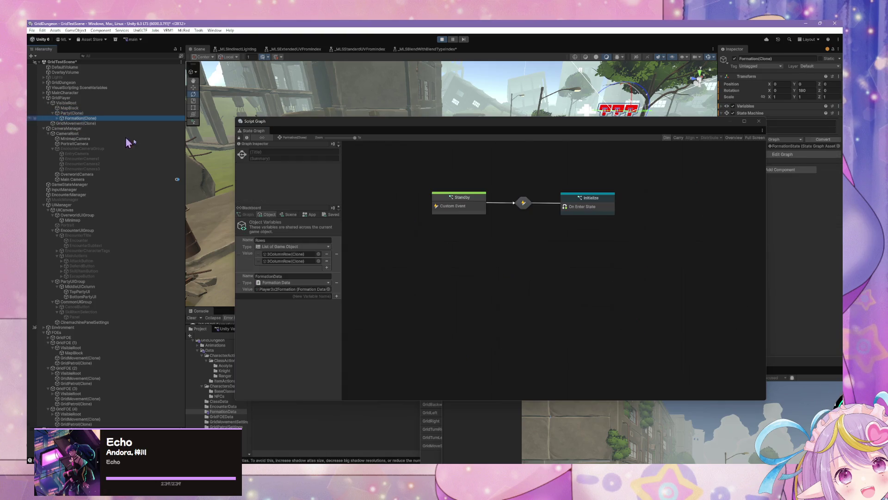
Open Formation's Initialize script graph and pan across its nodes.
{"action": "double_click", "coordinate": [599, 210]}
{"action": "mouse_move", "coordinate": [523, 317]}
{"action": "left_mouse_down"}
{"action": "mouse_move", "coordinate": [476, 289]}
{"action": "mouse_move", "coordinate": [535, 305]}
{"action": "mouse_move", "coordinate": [430, 279]}
{"action": "mouse_move", "coordinate": [577, 293]}
{"action": "mouse_move", "coordinate": [518, 283]}
{"action": "mouse_move", "coordinate": [569, 254]}
{"action": "left_mouse_up"}
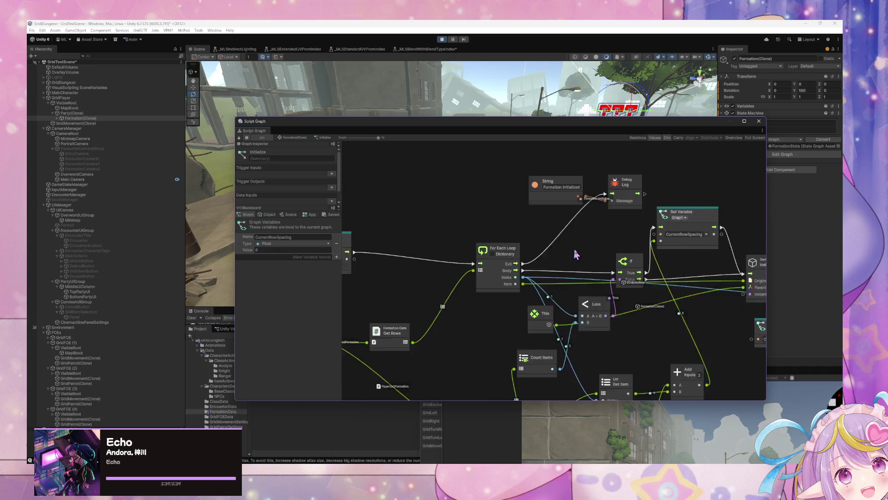
{"action": "scroll", "coordinate": [569, 254], "scroll_direction": "left", "scroll_amount": 10}
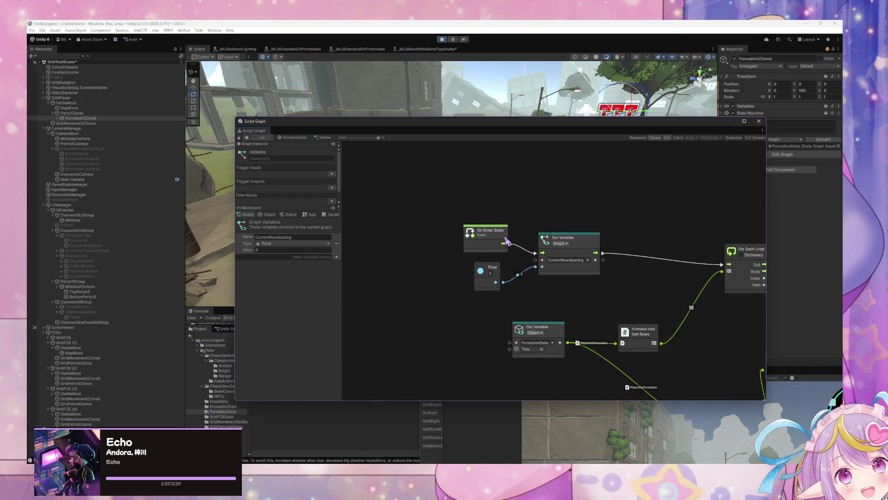
{"action": "scroll", "coordinate": [507, 241], "scroll_direction": "right", "scroll_amount": 5}
{"action": "scroll", "coordinate": [416, 234], "scroll_direction": "right", "scroll_amount": 5}
{"action": "scroll", "coordinate": [430, 259], "scroll_direction": "right", "scroll_amount": 5}
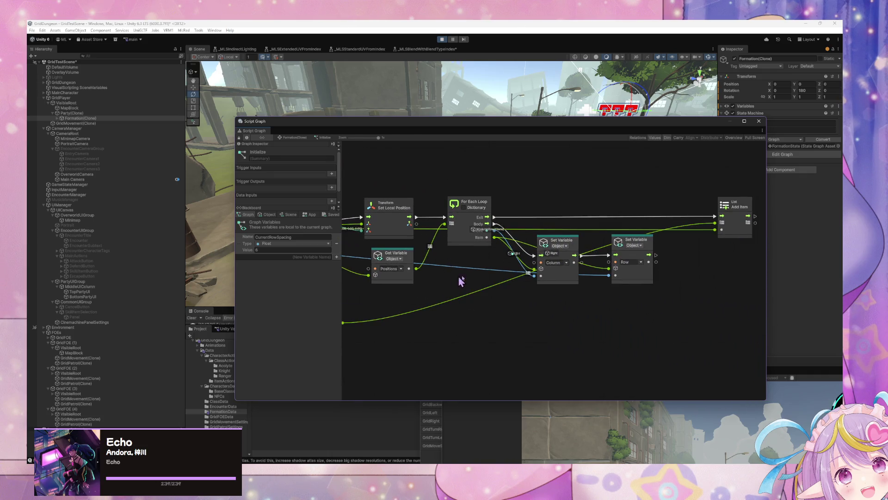
{"action": "scroll", "coordinate": [440, 254], "scroll_direction": "left", "scroll_amount": 5}
Move the Get Variable Rows node beside the list-building loop and nudge the For Each Loop left.
{"action": "left_click", "coordinate": [495, 302]}
{"action": "left_click_drag", "start_coordinate": [501, 302], "coordinate": [693, 352]}
{"action": "scroll", "coordinate": [466, 298], "scroll_direction": "right", "scroll_amount": 5}
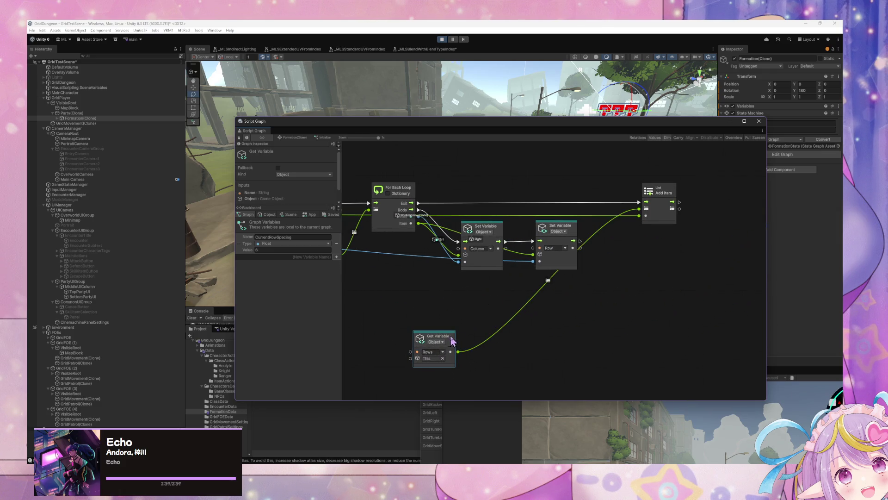
{"action": "left_click_drag", "start_coordinate": [455, 336], "coordinate": [565, 314]}
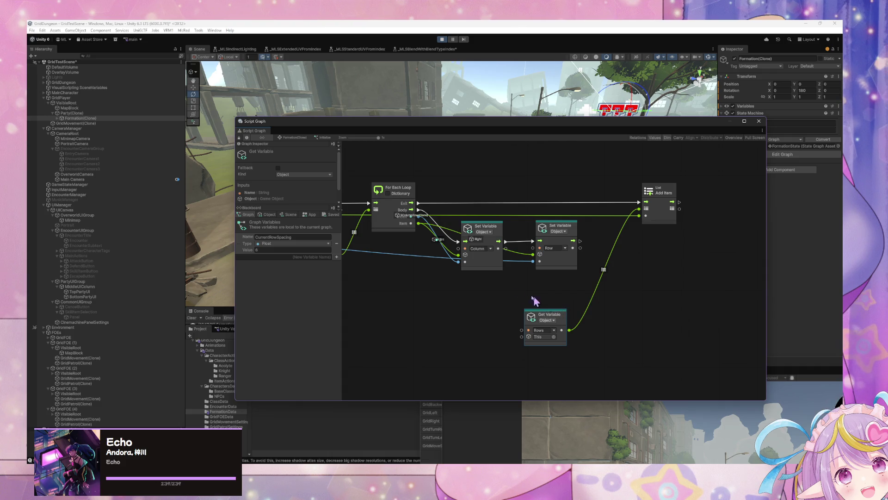
{"action": "scroll", "coordinate": [541, 307], "scroll_direction": "left", "scroll_amount": 8}
{"action": "scroll", "coordinate": [565, 287], "scroll_direction": "left", "scroll_amount": 10}
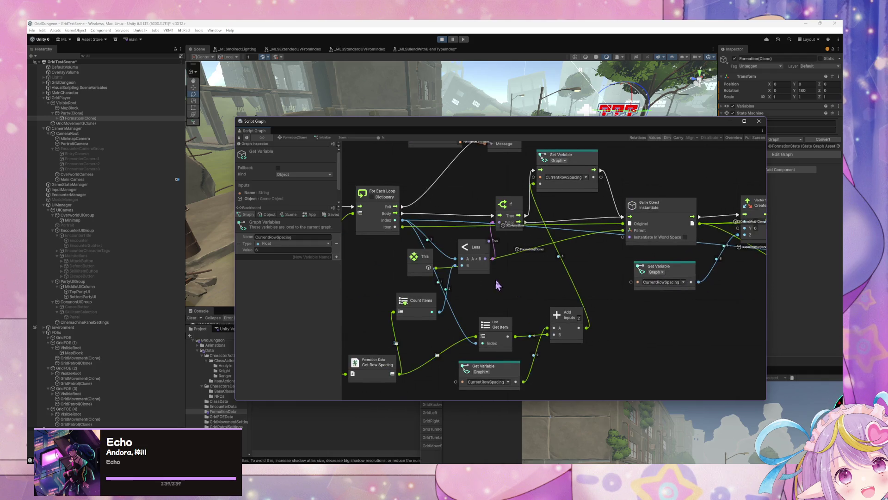
{"action": "scroll", "coordinate": [709, 287], "scroll_direction": "left", "scroll_amount": 2}
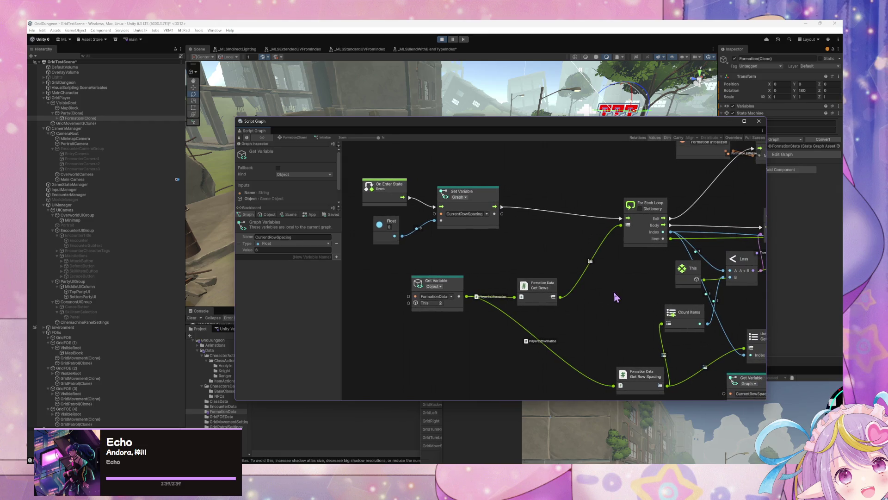
{"action": "left_click_drag", "start_coordinate": [614, 289], "coordinate": [520, 276]}
{"action": "scroll", "coordinate": [523, 283], "scroll_direction": "left", "scroll_amount": 2}
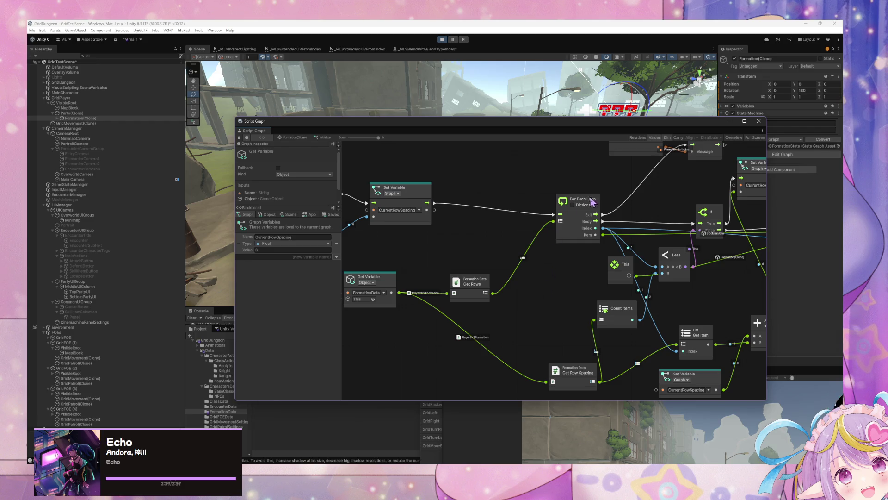
{"action": "mouse_move", "coordinate": [590, 199]}
{"action": "left_mouse_down"}
{"action": "mouse_move", "coordinate": [567, 201]}
{"action": "mouse_move", "coordinate": [582, 201]}
{"action": "left_mouse_up"}
{"action": "scroll", "coordinate": [493, 208], "scroll_direction": "left", "scroll_amount": 8}
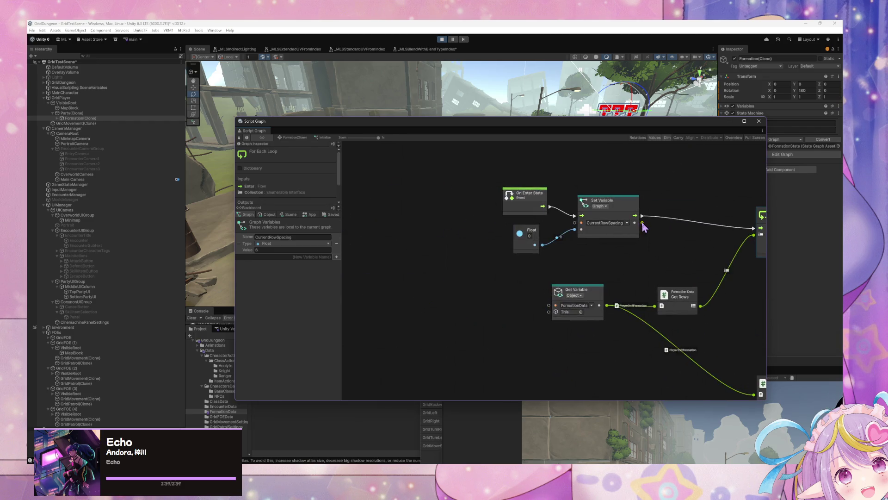
In Formation's Standby graph, set the Custom Event's arguments count to 2.
{"action": "left_click", "coordinate": [293, 138]}
{"action": "double_click", "coordinate": [466, 205]}
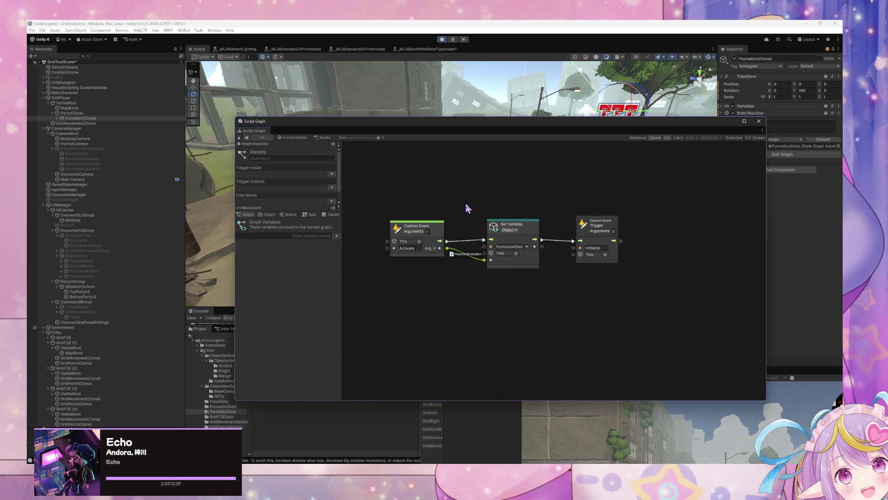
{"action": "left_click", "coordinate": [427, 230]}
{"action": "type", "text": "2"}
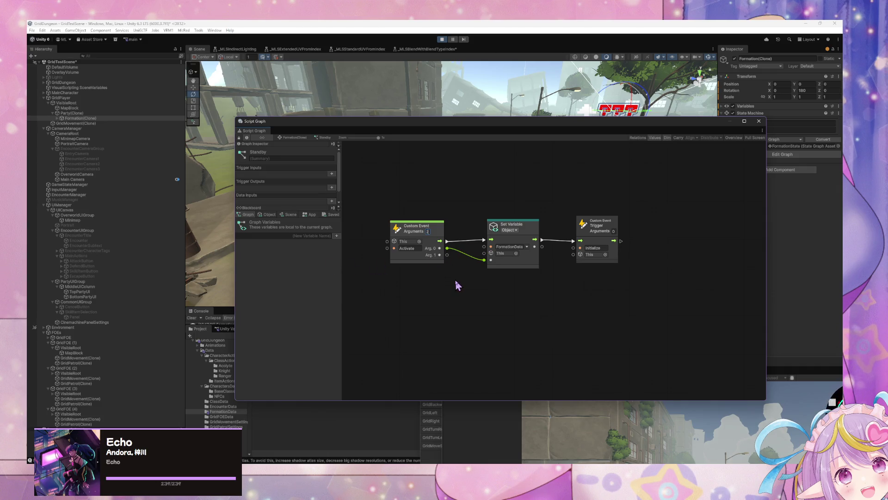
Show the Object variables, abandon naming a new variable, then switch to Party(Clone)'s variables.
{"action": "left_click", "coordinate": [270, 215]}
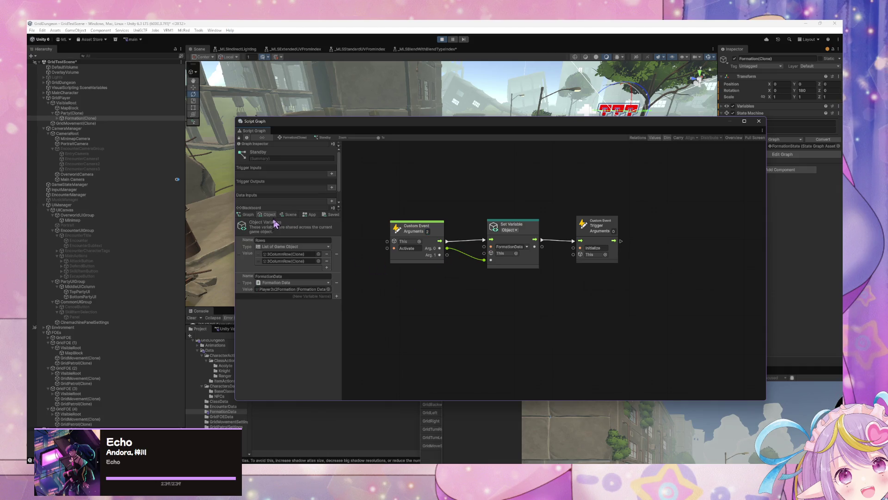
{"action": "left_click", "coordinate": [325, 296]}
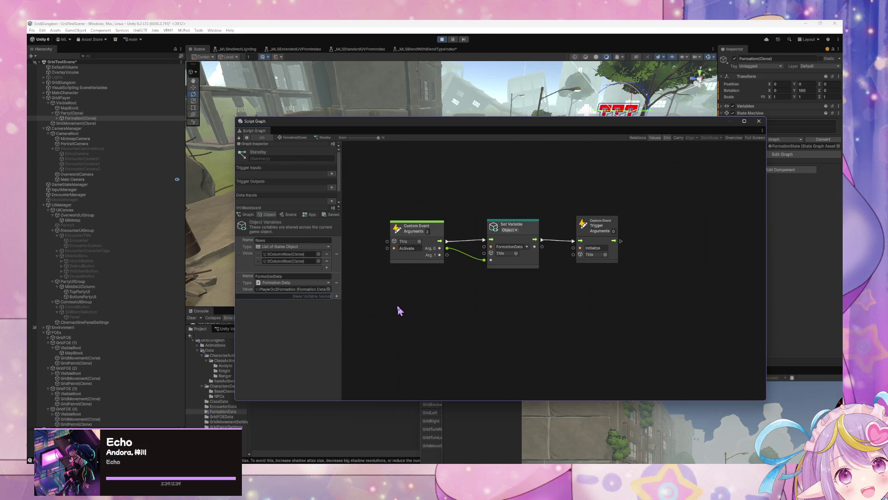
{"action": "type", "text": "UORP"}
{"action": "key", "text": "BackSpace"}
{"action": "type", "text": "Row"}
{"action": "key", "text": "Escape"}
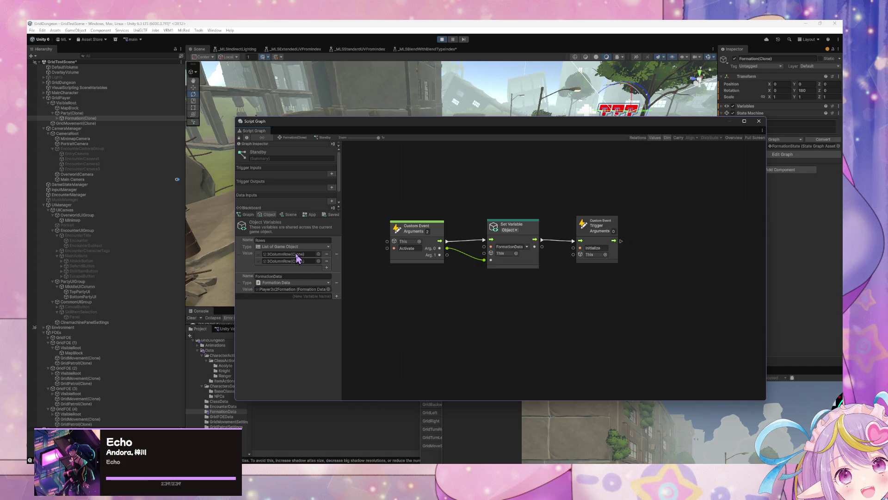
{"action": "left_click", "coordinate": [324, 296]}
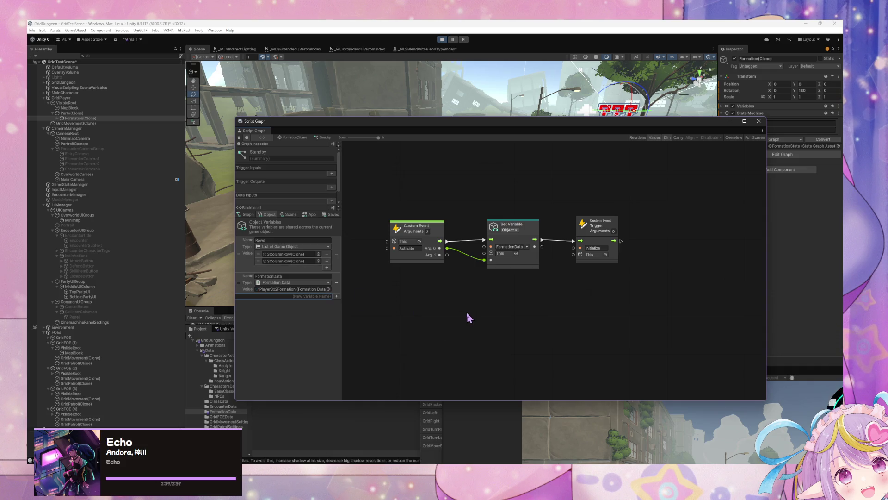
{"action": "type", "text": "U"}
{"action": "key", "text": "BackSpace"}
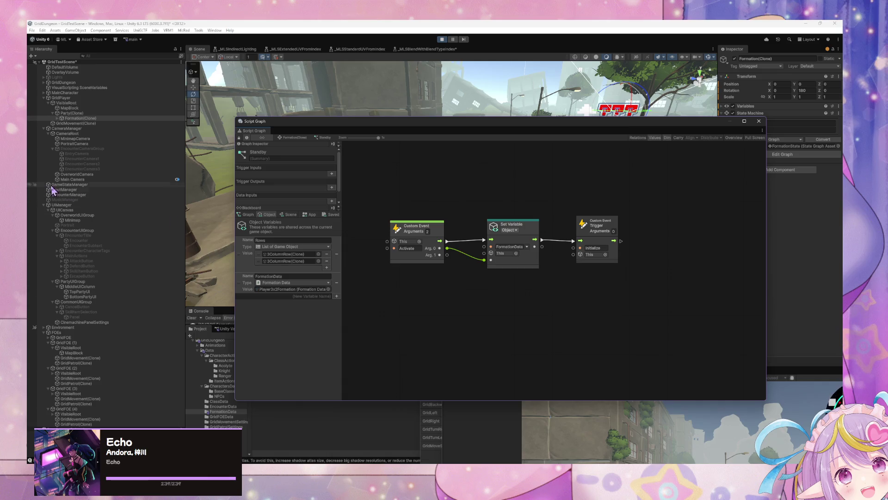
{"action": "left_click", "coordinate": [72, 113]}
Check Party(Clone)'s PartyUI variable name, then add a PartyUI object variable on Formation(Clone).
{"action": "left_click", "coordinate": [284, 309]}
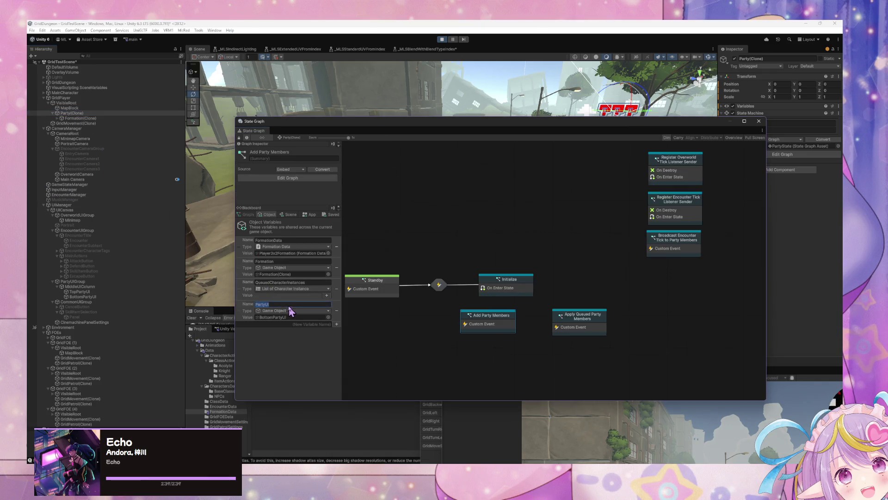
{"action": "left_click", "coordinate": [79, 118]}
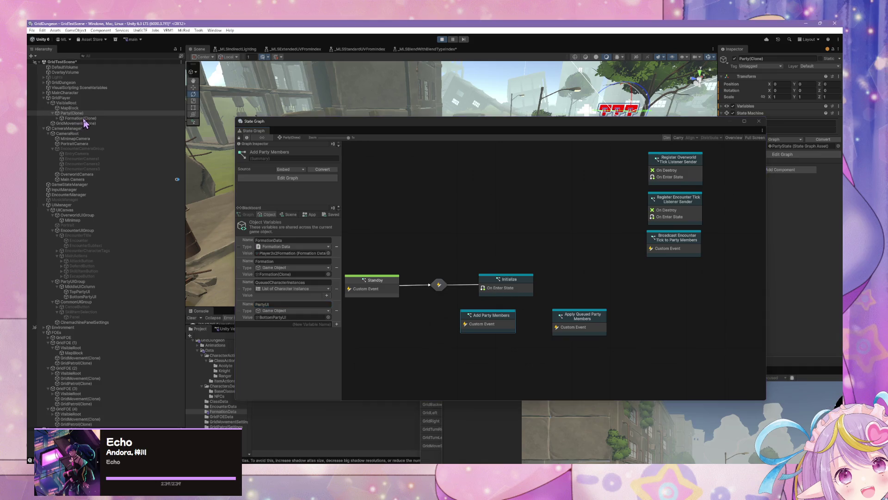
{"action": "type", "text": "Pat"}
{"action": "key", "text": "Return"}
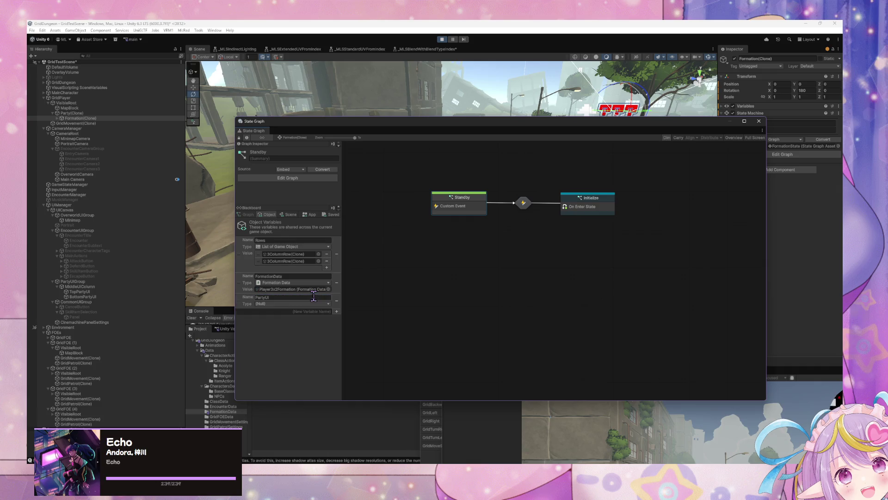
Stop Play mode and move the graph window to the right of the Scene view.
{"action": "left_click", "coordinate": [441, 41]}
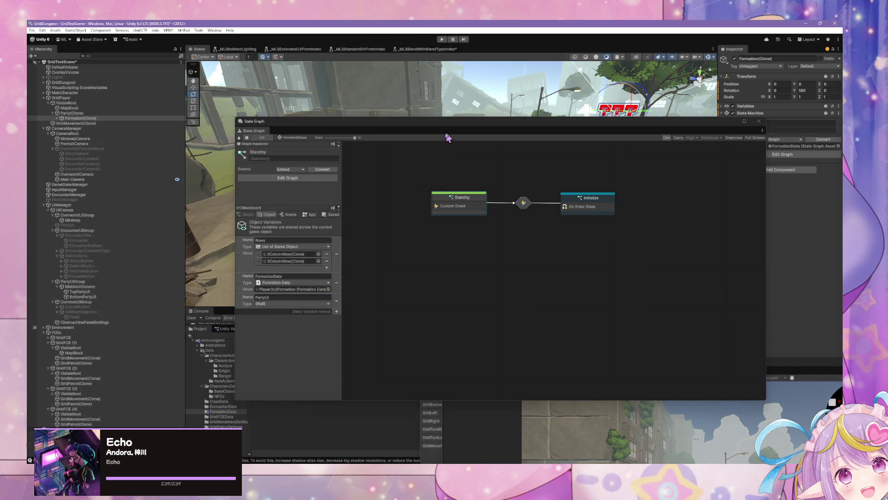
{"action": "mouse_move", "coordinate": [388, 130]}
{"action": "left_mouse_down"}
{"action": "mouse_move", "coordinate": [532, 125]}
{"action": "mouse_move", "coordinate": [653, 147]}
{"action": "left_mouse_up"}
{"action": "left_click", "coordinate": [452, 331]}
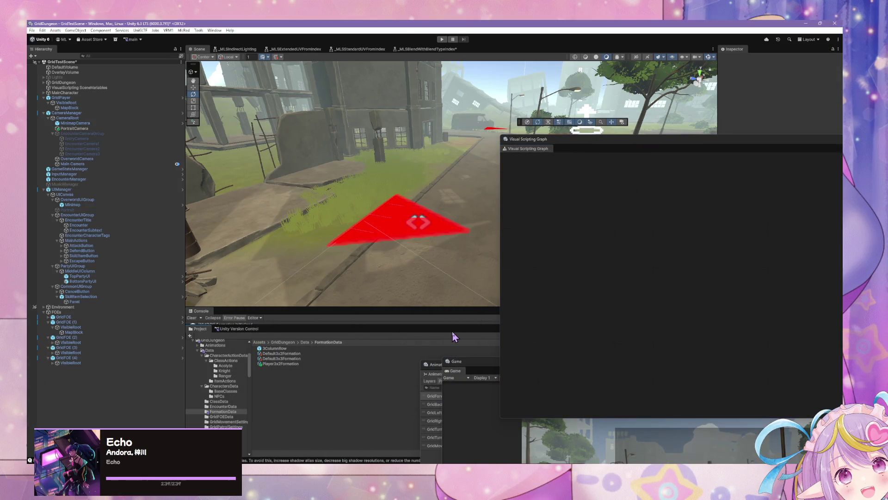
Enlarge the Console, dock the graph window below it, and filter logs for 'formation'.
{"action": "left_click_drag", "start_coordinate": [308, 306], "coordinate": [310, 258]}
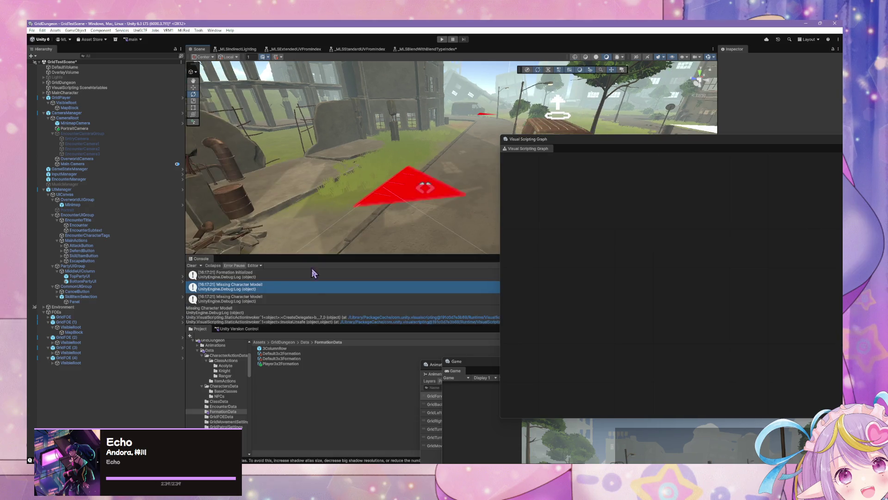
{"action": "mouse_move", "coordinate": [532, 139]}
{"action": "left_mouse_down"}
{"action": "mouse_move", "coordinate": [539, 144]}
{"action": "mouse_move", "coordinate": [407, 323]}
{"action": "left_mouse_up"}
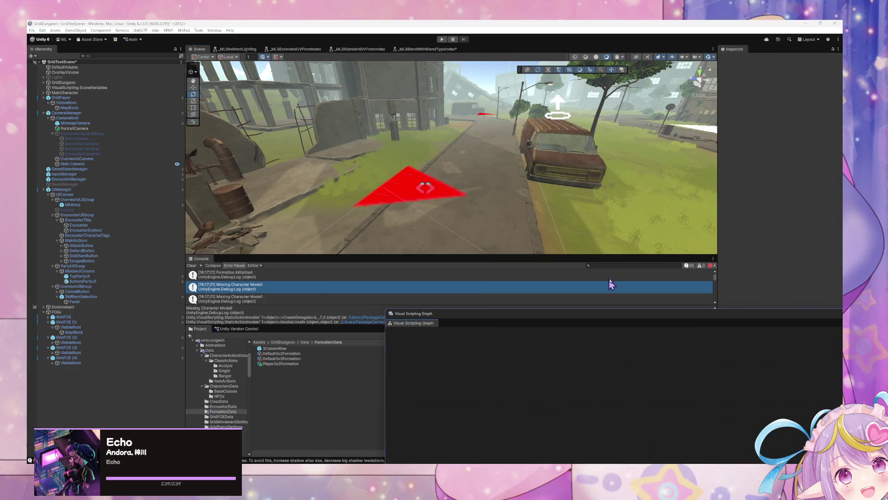
{"action": "left_click", "coordinate": [620, 266]}
{"action": "type", "text": "formation"}
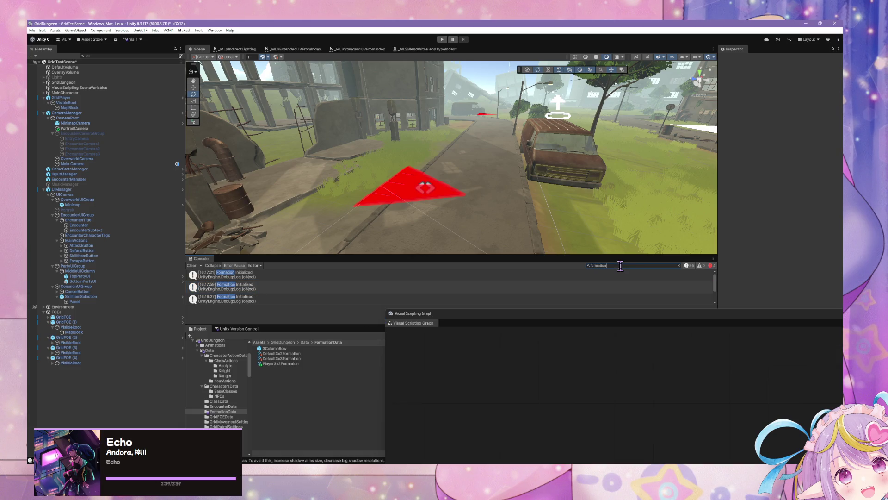
{"action": "left_click", "coordinate": [225, 406]}
{"action": "left_click", "coordinate": [226, 411]}
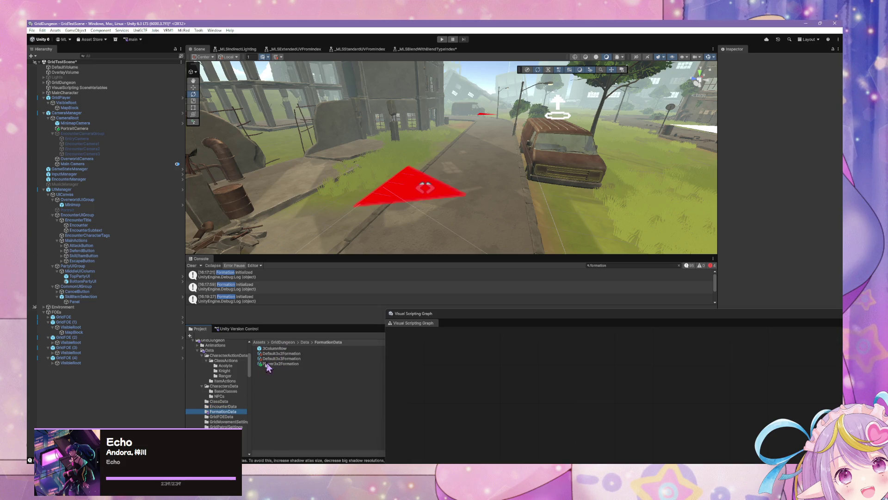
{"action": "left_click", "coordinate": [625, 265]}
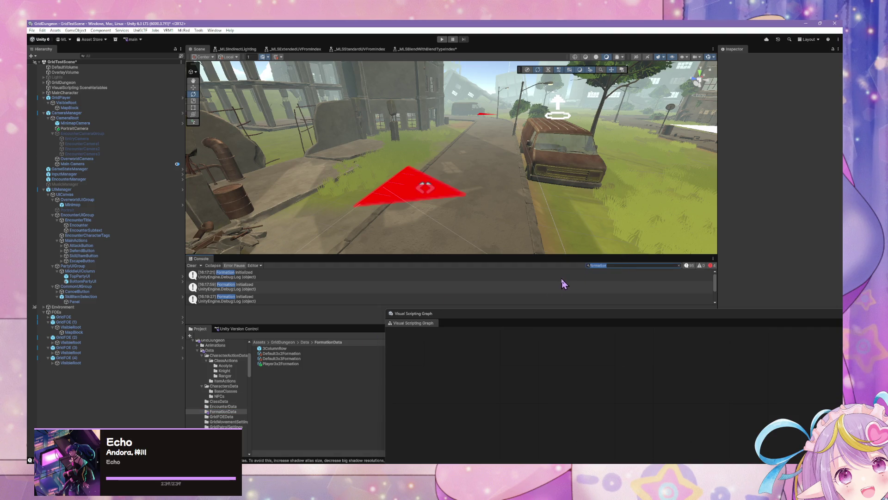
{"action": "type", "text": "formatio"}
Search the project for formation, select the Formation prefab, and enlarge its state graph window.
{"action": "mouse_move", "coordinate": [495, 316]}
{"action": "left_mouse_down"}
{"action": "mouse_move", "coordinate": [597, 394]}
{"action": "mouse_move", "coordinate": [590, 389]}
{"action": "left_mouse_up"}
{"action": "left_click", "coordinate": [643, 335]}
{"action": "type", "text": "foram"}
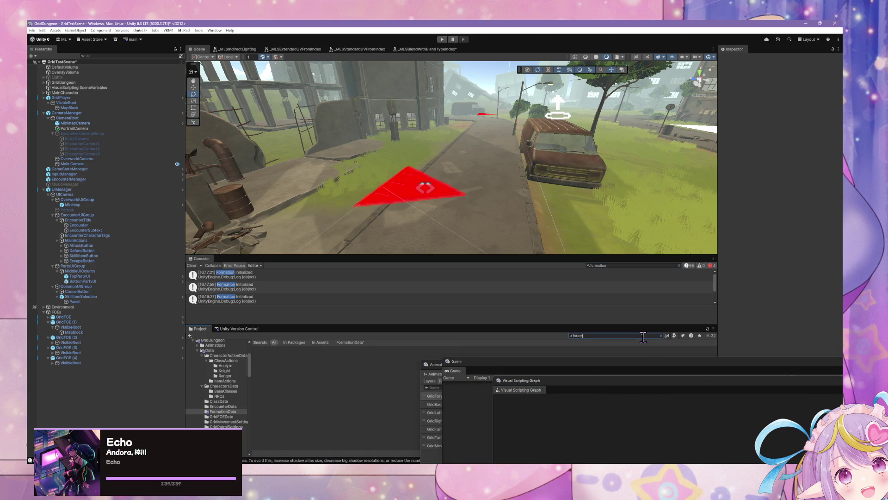
{"action": "key", "text": "BackSpace"}
{"action": "key", "text": "BackSpace"}
{"action": "type", "text": "mation"}
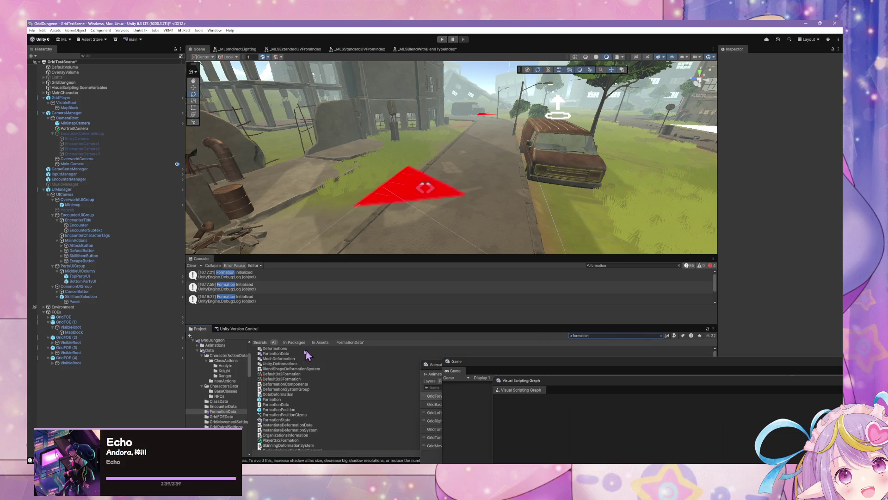
{"action": "left_click", "coordinate": [280, 399]}
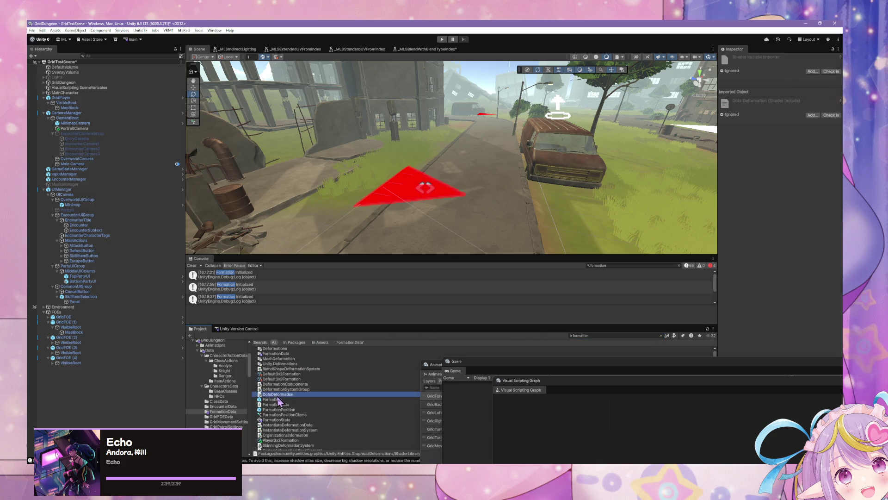
{"action": "mouse_move", "coordinate": [536, 380]}
{"action": "left_mouse_down"}
{"action": "mouse_move", "coordinate": [503, 335]}
{"action": "mouse_move", "coordinate": [334, 179]}
{"action": "left_mouse_up"}
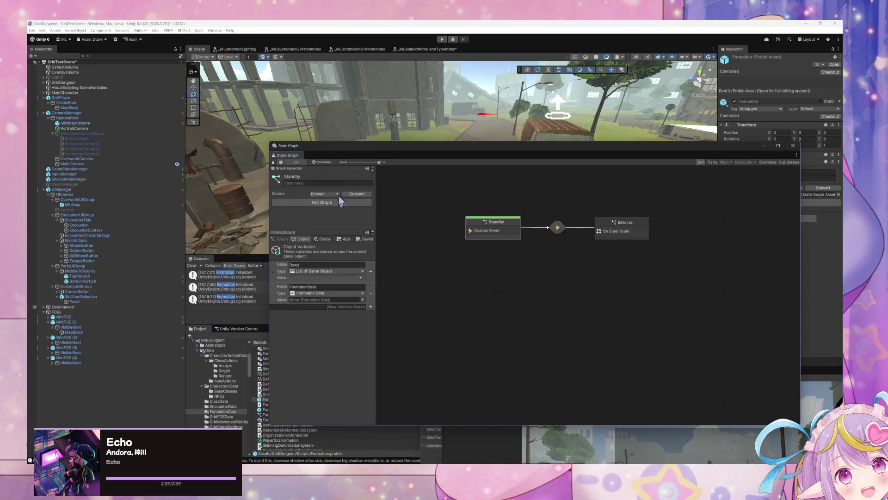
Add a new object variable to the Formation prefab after dismissing the empty-name warning.
{"action": "left_click", "coordinate": [371, 306]}
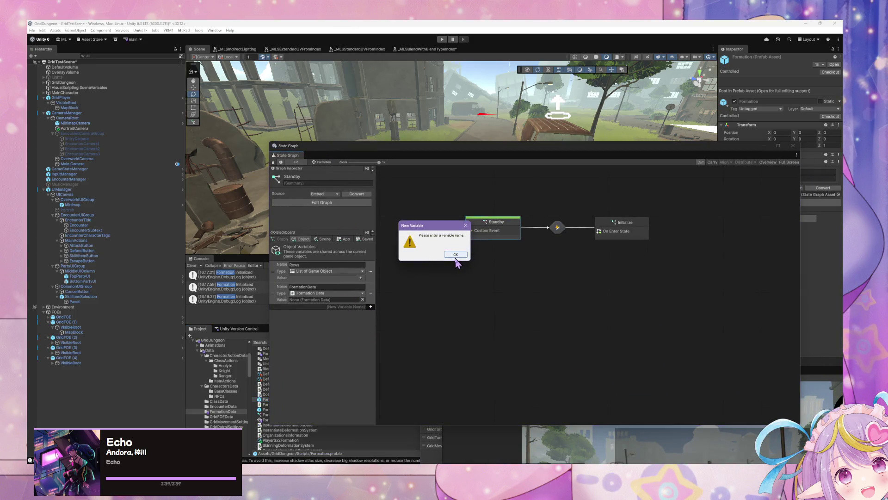
{"action": "left_click", "coordinate": [457, 259]}
{"action": "left_click", "coordinate": [345, 306]}
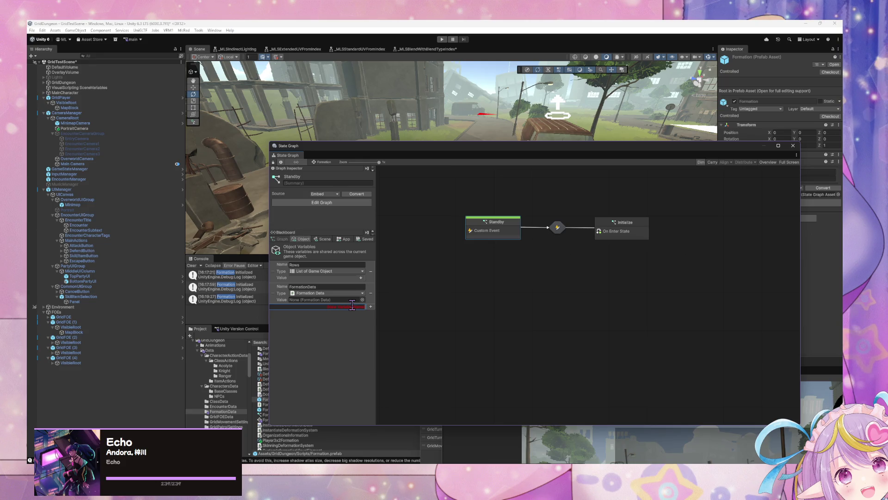
Move the State Graph window to the lower right corner.
{"action": "mouse_move", "coordinate": [316, 147]}
{"action": "left_mouse_down"}
{"action": "mouse_move", "coordinate": [473, 147]}
{"action": "mouse_move", "coordinate": [485, 156]}
{"action": "left_mouse_up"}
{"action": "scroll", "coordinate": [311, 403], "scroll_direction": "down", "scroll_amount": 1}
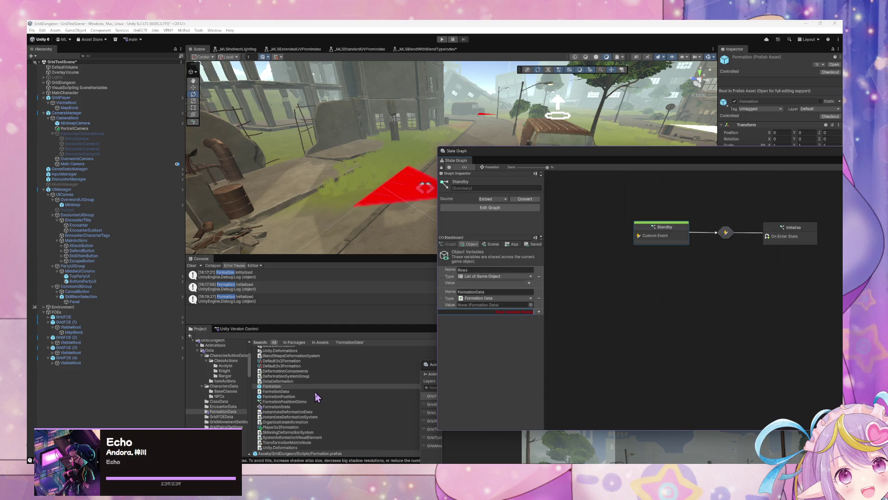
{"action": "scroll", "coordinate": [317, 402], "scroll_direction": "up", "scroll_amount": 1}
{"action": "left_click_drag", "start_coordinate": [509, 157], "coordinate": [683, 275]}
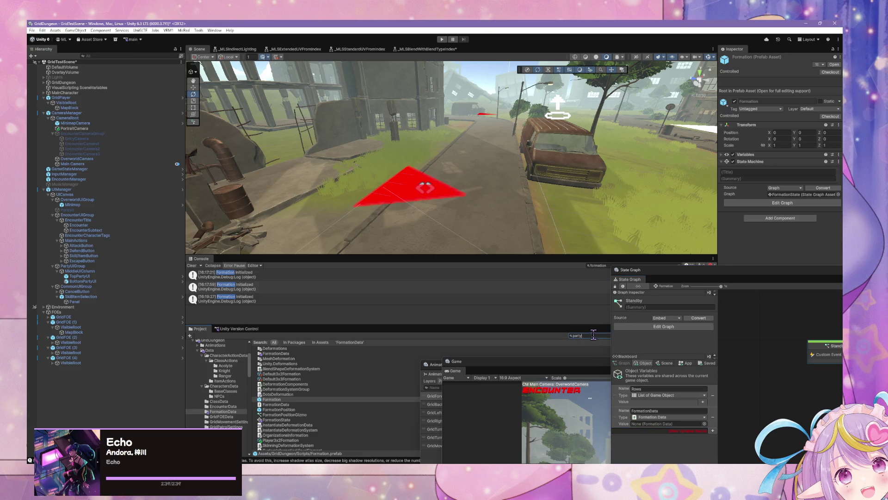
Select the Party prefab to show its FormationData, Formation, QueuedCharacterInstances and PartyUI variables.
{"action": "left_click", "coordinate": [287, 363]}
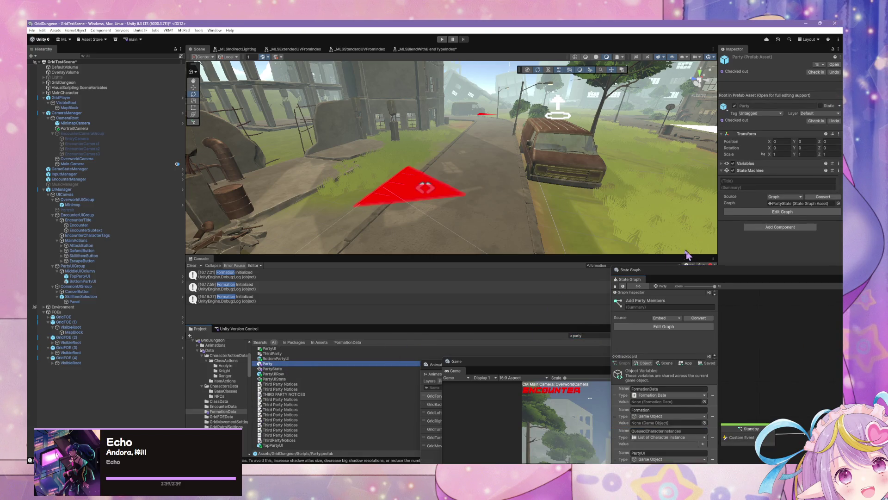
{"action": "mouse_move", "coordinate": [686, 276]}
{"action": "left_mouse_down"}
{"action": "mouse_move", "coordinate": [411, 190]}
{"action": "mouse_move", "coordinate": [569, 195]}
{"action": "left_mouse_up"}
{"action": "left_click", "coordinate": [550, 371]}
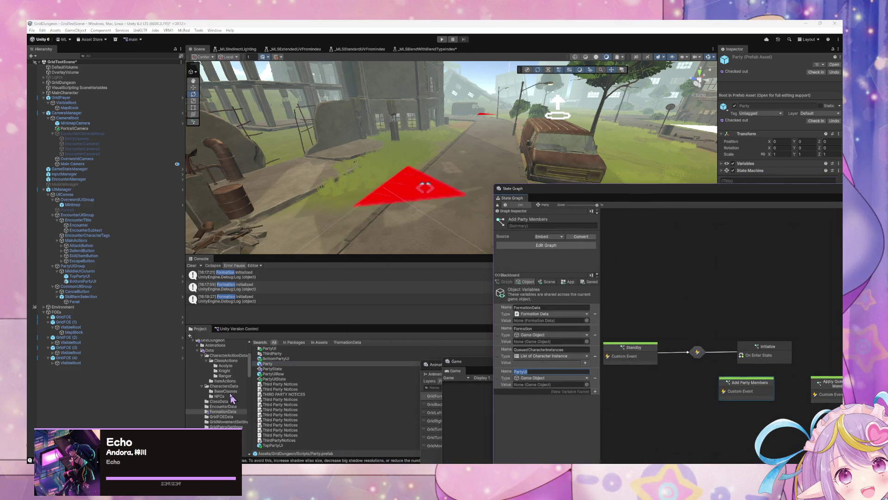
{"action": "left_click_drag", "start_coordinate": [558, 197], "coordinate": [670, 227]}
{"action": "type", "text": "formation"}
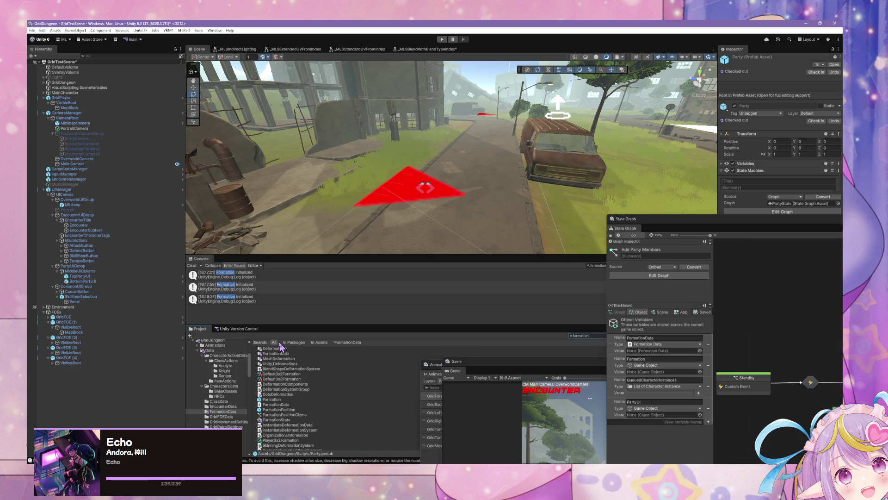
Select the Formation prefab and add an object variable named PartyUI.
{"action": "left_click", "coordinate": [272, 399]}
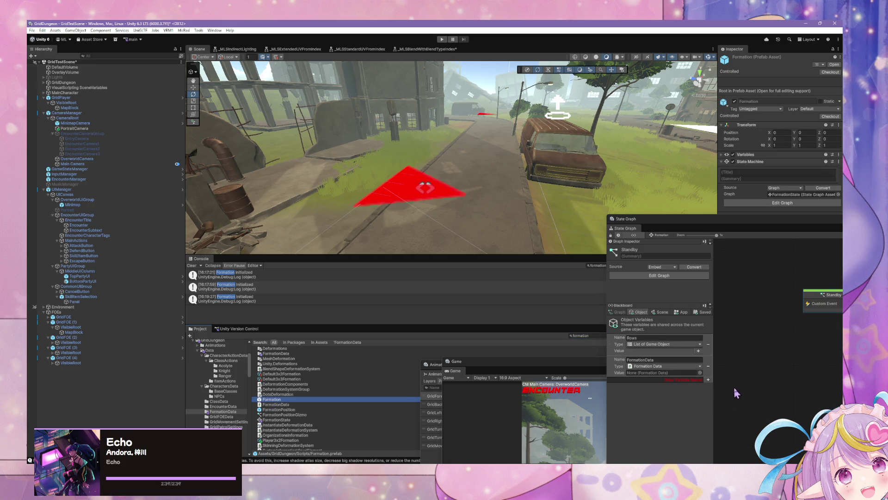
{"action": "left_click", "coordinate": [694, 379]}
{"action": "type", "text": "PartyU"}
{"action": "left_click", "coordinate": [708, 380]}
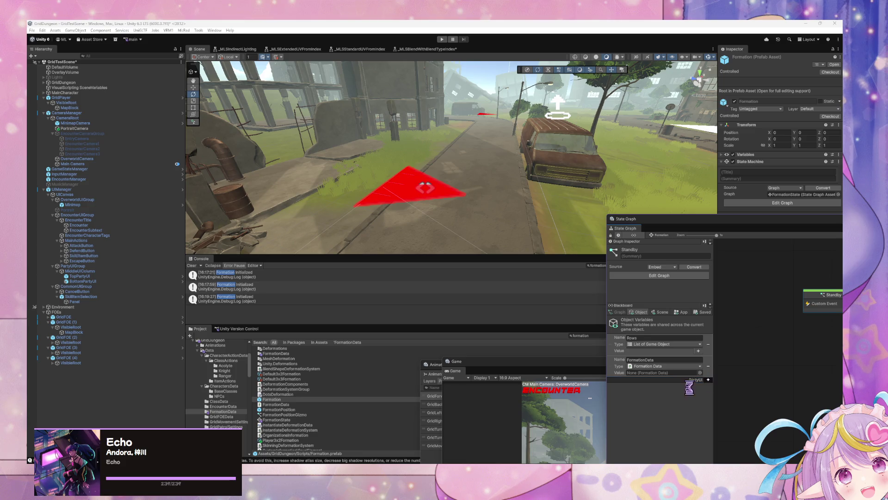
Set the PartyUI variable's type to Game Object.
{"action": "left_click", "coordinate": [669, 387]}
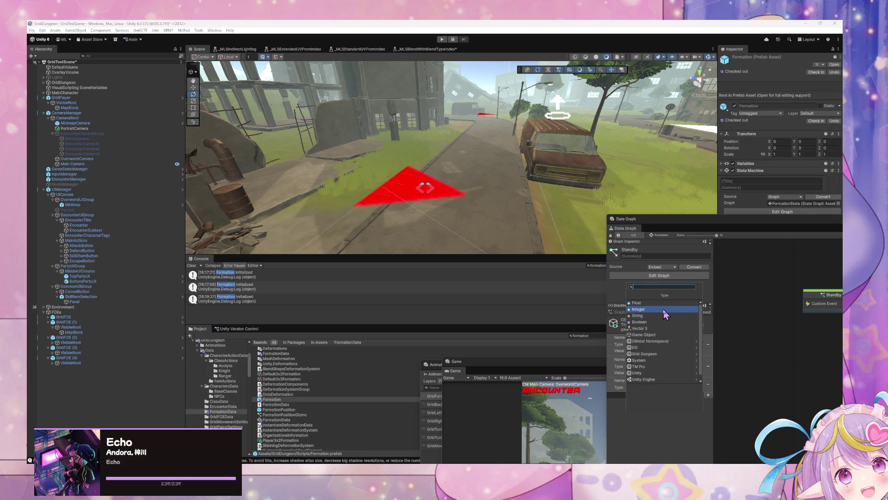
{"action": "type", "text": "ga"}
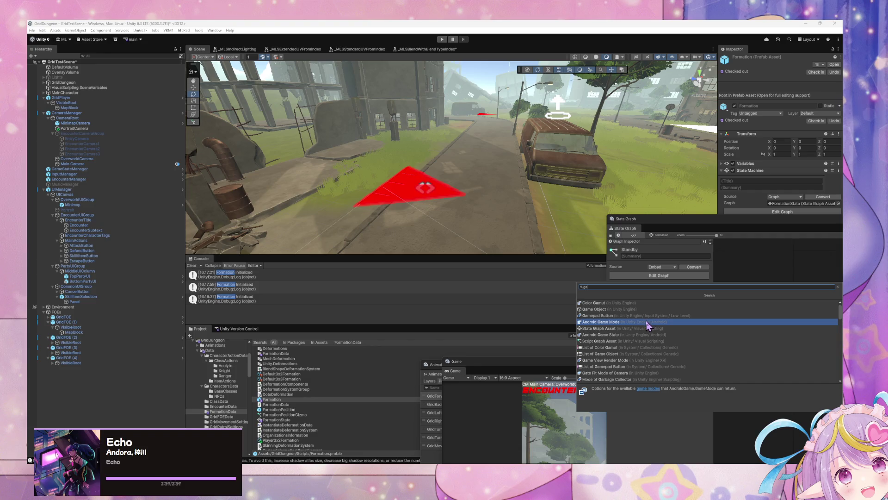
{"action": "left_click", "coordinate": [690, 433]}
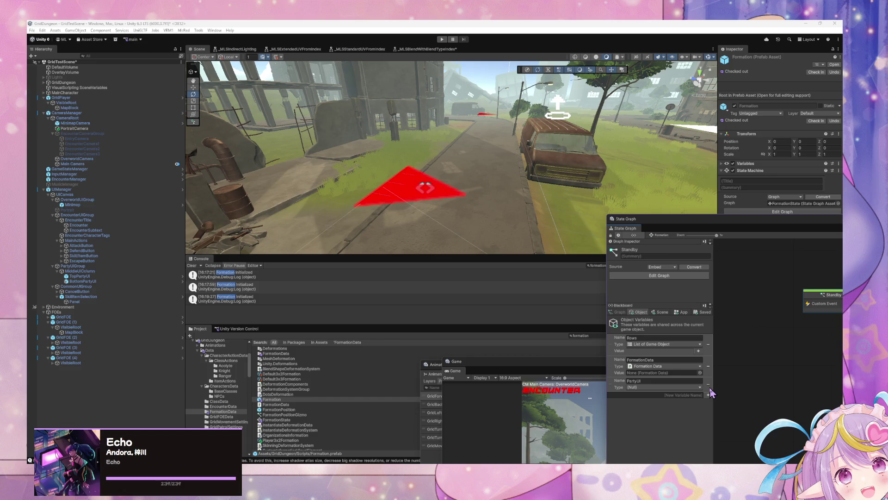
{"action": "left_click", "coordinate": [668, 387]}
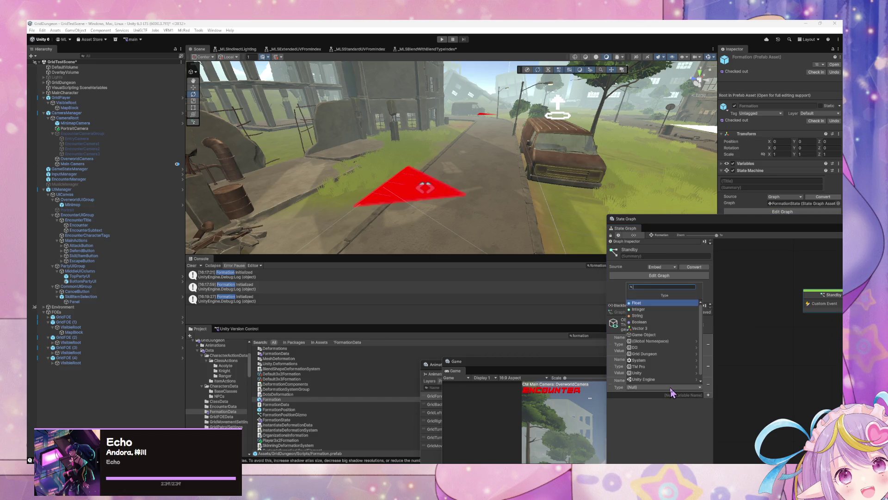
{"action": "type", "text": "gameo"}
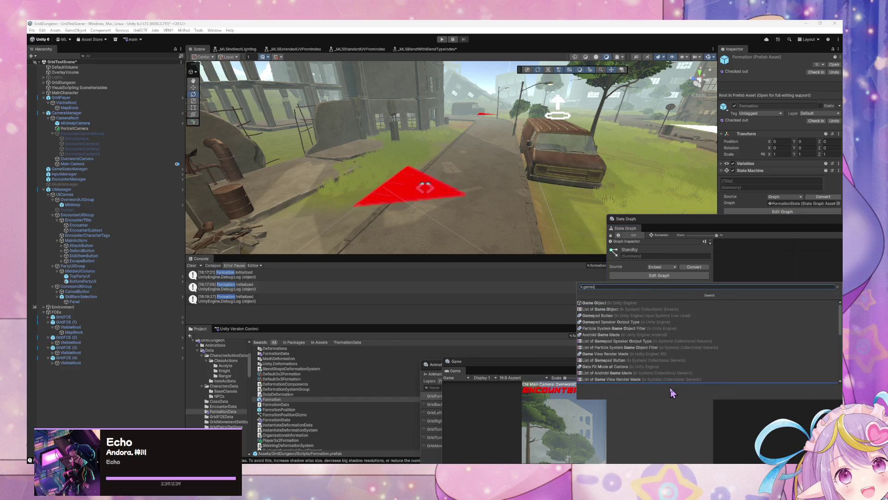
{"action": "left_click", "coordinate": [672, 379]}
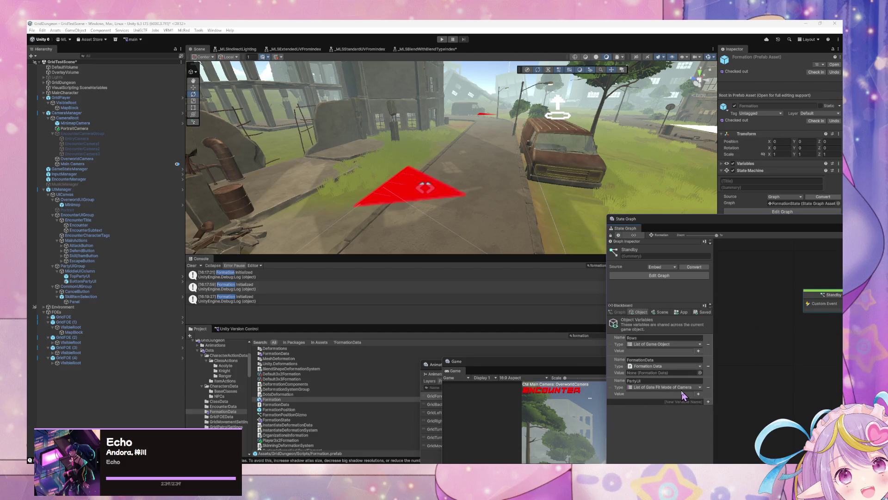
{"action": "left_click", "coordinate": [682, 390]}
{"action": "type", "text": "gameobject"}
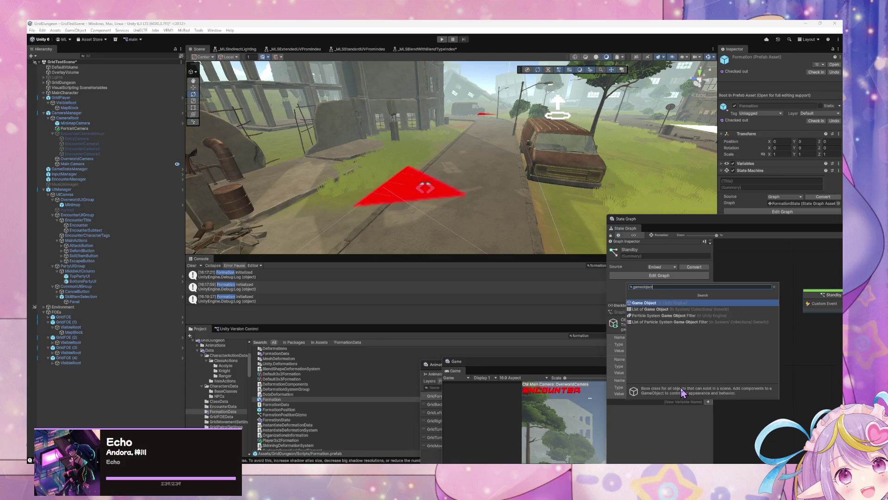
{"action": "key", "text": "Return"}
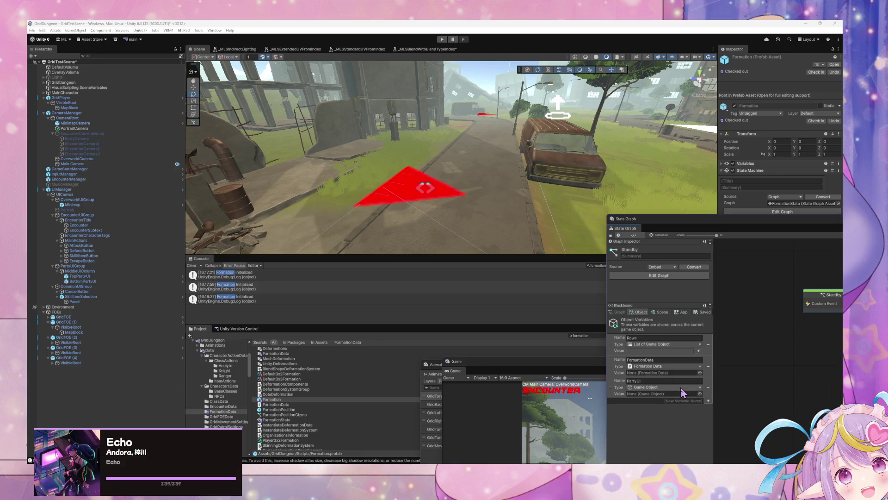
{"action": "left_click_drag", "start_coordinate": [703, 229], "coordinate": [299, 175]}
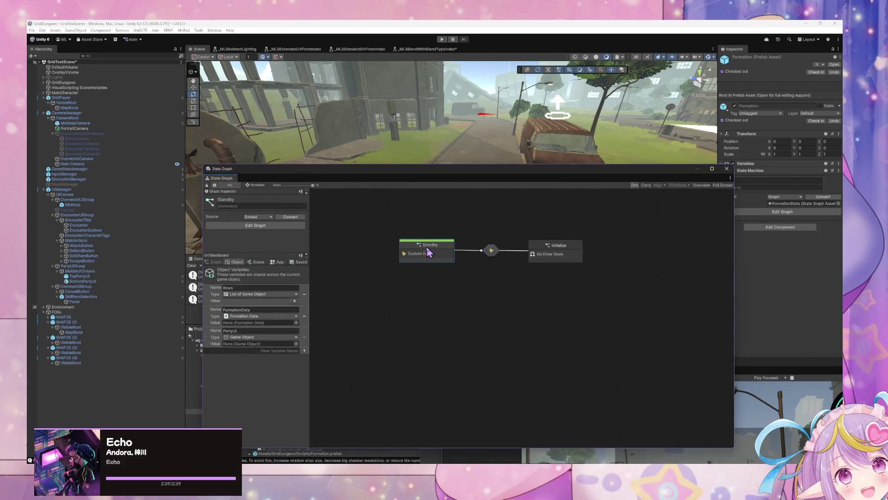
In the Standby graph, add a PartyUI Set Variable fed by the Custom Event's Arg. 1.
{"action": "double_click", "coordinate": [451, 261]}
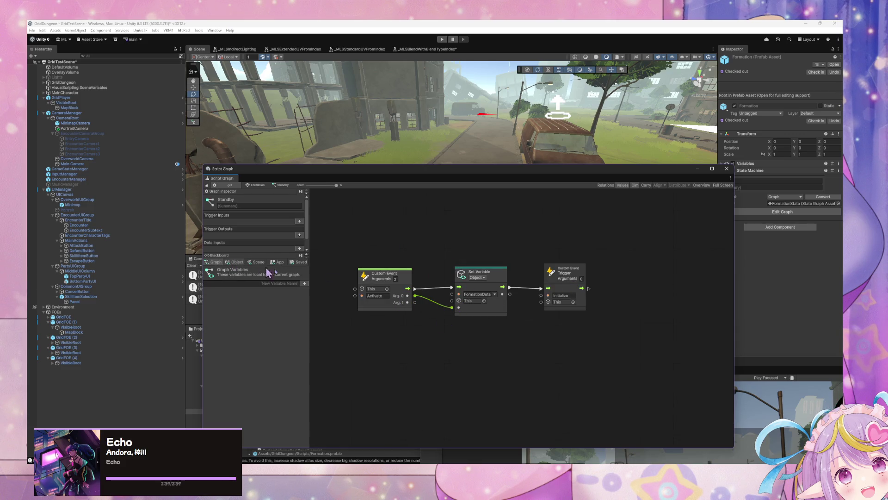
{"action": "left_click", "coordinate": [235, 262]}
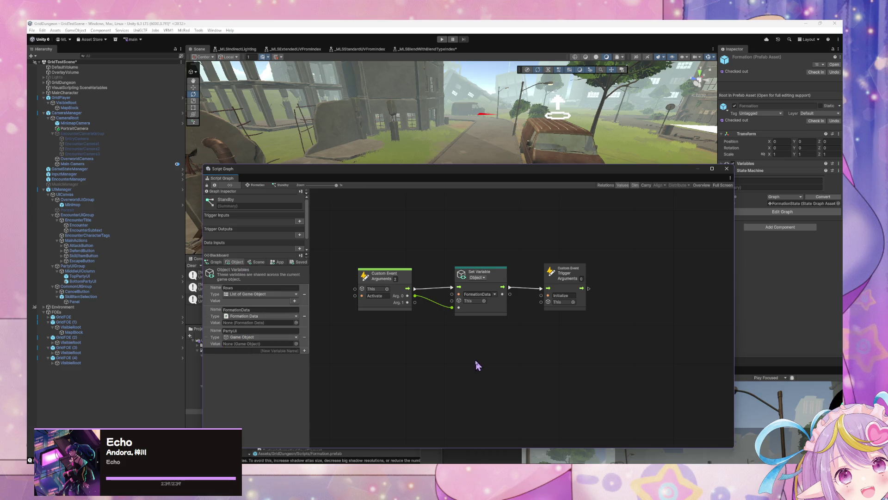
{"action": "right_click", "coordinate": [508, 364]}
{"action": "type", "text": "ss"}
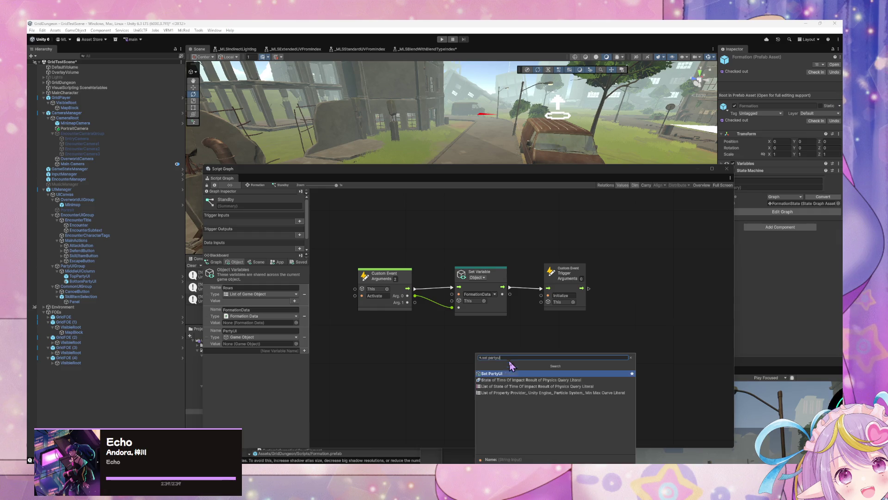
{"action": "key", "text": "Return"}
{"action": "mouse_move", "coordinate": [507, 369]}
{"action": "left_mouse_down"}
{"action": "mouse_move", "coordinate": [648, 266]}
{"action": "mouse_move", "coordinate": [541, 272]}
{"action": "mouse_move", "coordinate": [642, 277]}
{"action": "left_mouse_up"}
{"action": "mouse_move", "coordinate": [555, 280]}
{"action": "left_mouse_down"}
{"action": "mouse_move", "coordinate": [580, 280]}
{"action": "mouse_move", "coordinate": [546, 287]}
{"action": "left_mouse_up"}
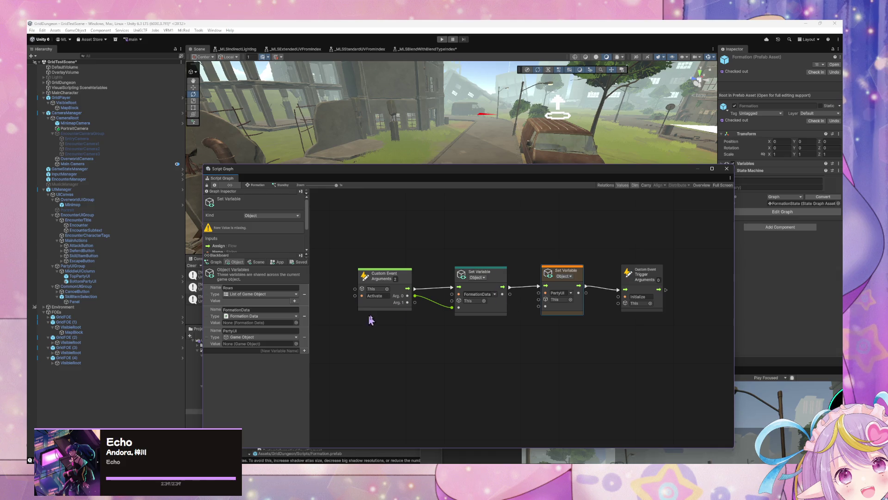
{"action": "mouse_move", "coordinate": [415, 303]}
{"action": "left_mouse_down"}
{"action": "mouse_move", "coordinate": [544, 312]}
{"action": "mouse_move", "coordinate": [539, 306]}
{"action": "left_mouse_up"}
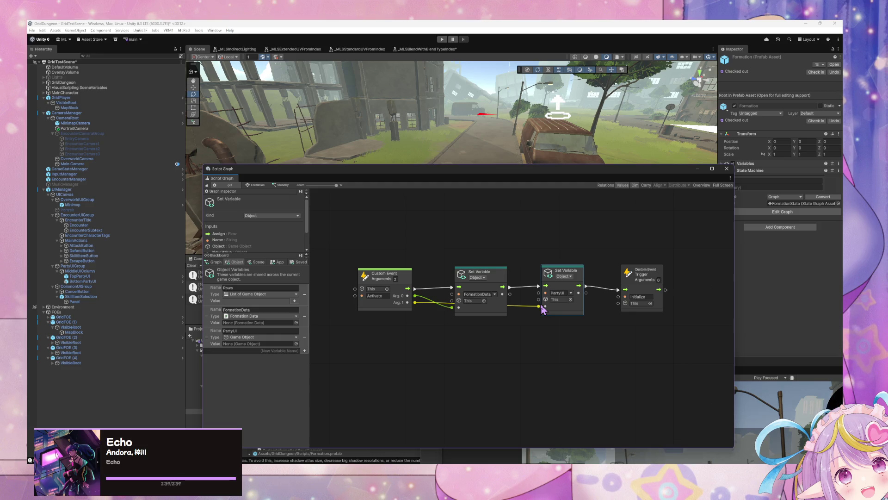
{"action": "left_click_drag", "start_coordinate": [542, 308], "coordinate": [539, 306]}
Tidy the nodes and panels, then select the Party prefab from the project search.
{"action": "left_click_drag", "start_coordinate": [490, 273], "coordinate": [490, 261]}
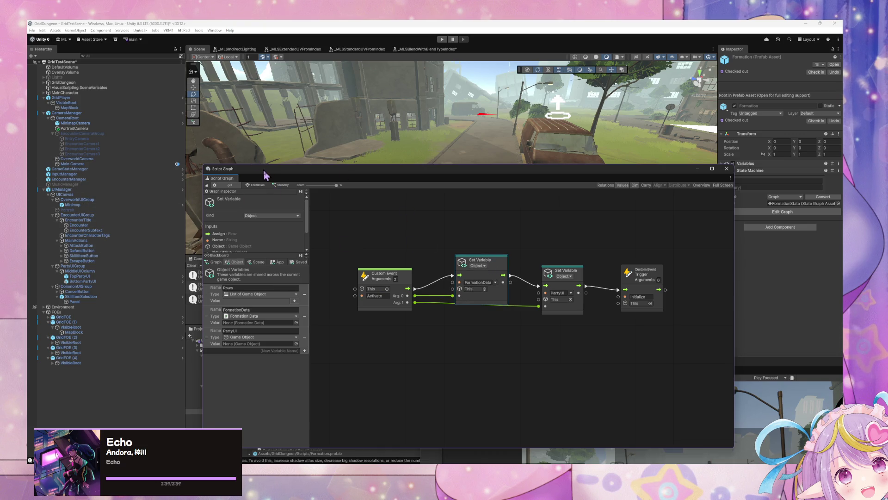
{"action": "left_click_drag", "start_coordinate": [265, 175], "coordinate": [431, 163]}
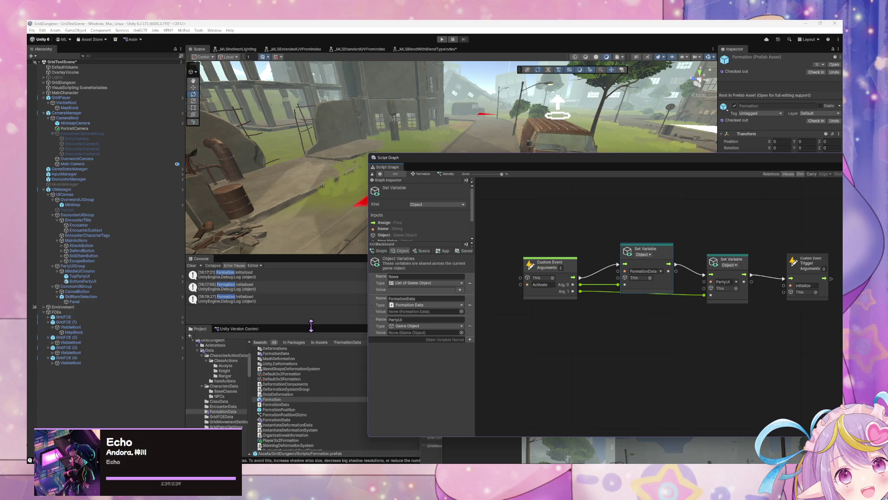
{"action": "left_click_drag", "start_coordinate": [311, 326], "coordinate": [311, 304]}
{"action": "left_click_drag", "start_coordinate": [431, 166], "coordinate": [463, 361]}
{"action": "left_click", "coordinate": [602, 313]}
{"action": "type", "text": "party"}
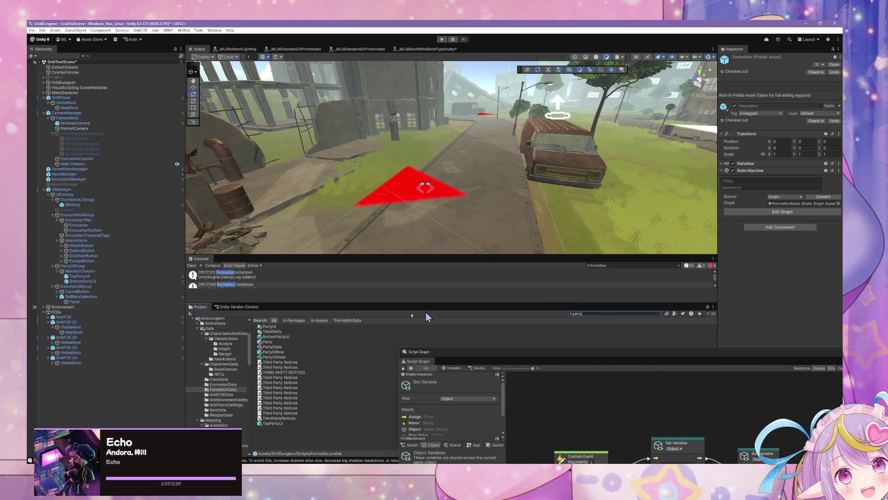
{"action": "left_click", "coordinate": [285, 343]}
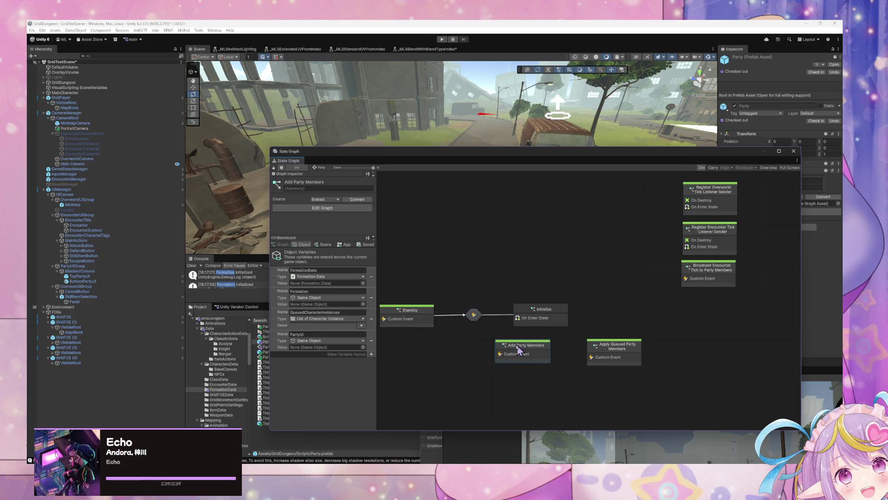
Open the Party Initialize graph and set the Trigger node's Arguments to 2.
{"action": "double_click", "coordinate": [426, 319]}
{"action": "left_click_drag", "start_coordinate": [620, 319], "coordinate": [582, 318]}
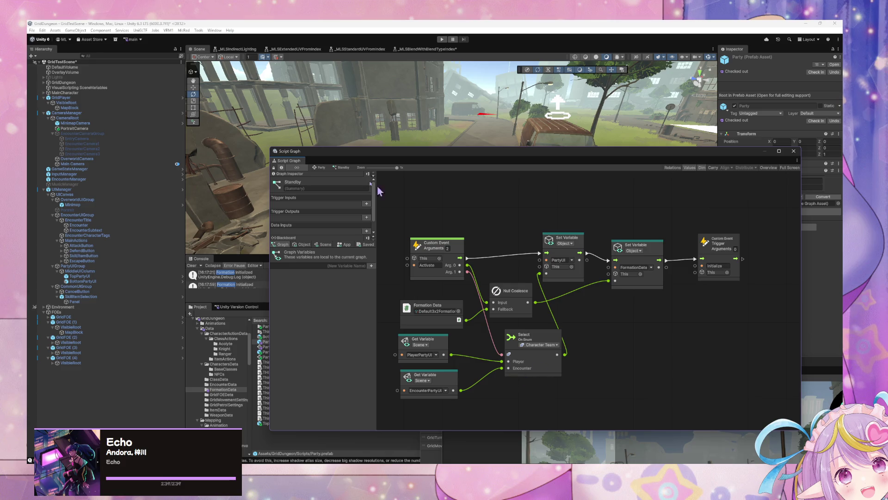
{"action": "left_click", "coordinate": [321, 167]}
{"action": "double_click", "coordinate": [553, 318]}
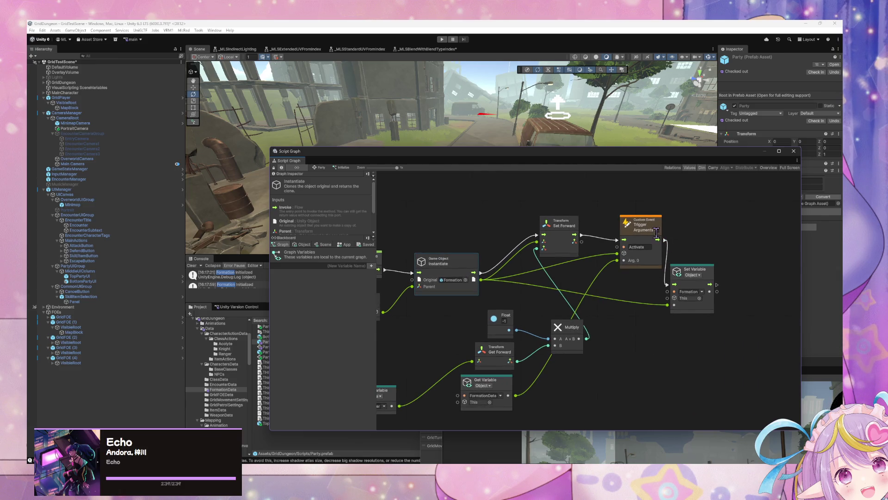
{"action": "type", "text": "2"}
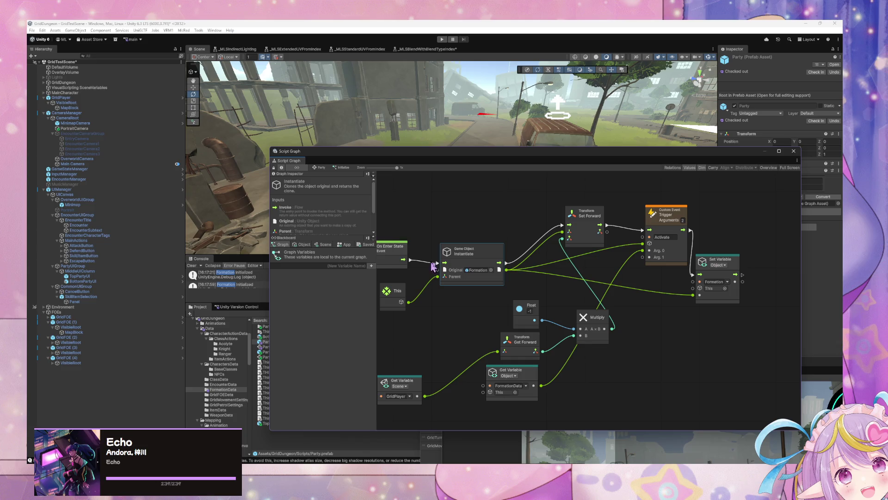
Add a PartyUI Get Variable from the Blackboard and wire it into the trigger's Arg. 1.
{"action": "left_click", "coordinate": [302, 244]}
{"action": "mouse_move", "coordinate": [279, 341]}
{"action": "left_mouse_down"}
{"action": "mouse_move", "coordinate": [567, 280]}
{"action": "mouse_move", "coordinate": [620, 277]}
{"action": "mouse_move", "coordinate": [643, 257]}
{"action": "left_mouse_up"}
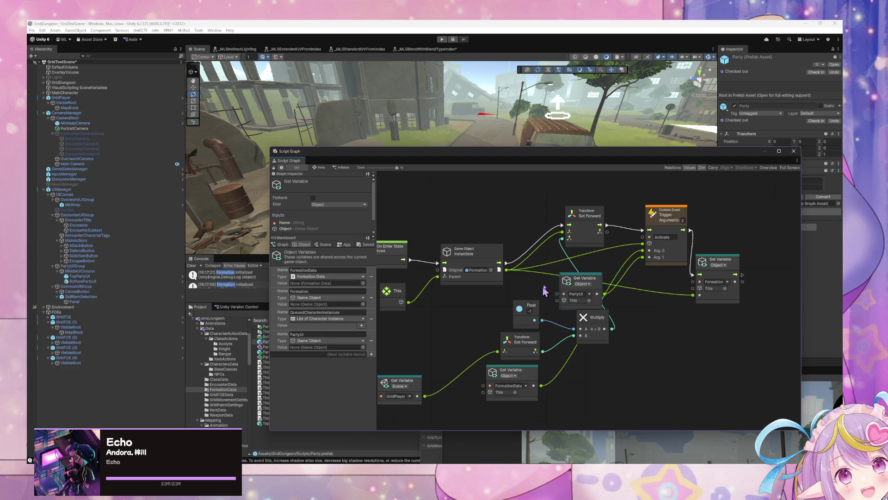
{"action": "left_click_drag", "start_coordinate": [592, 283], "coordinate": [550, 273]}
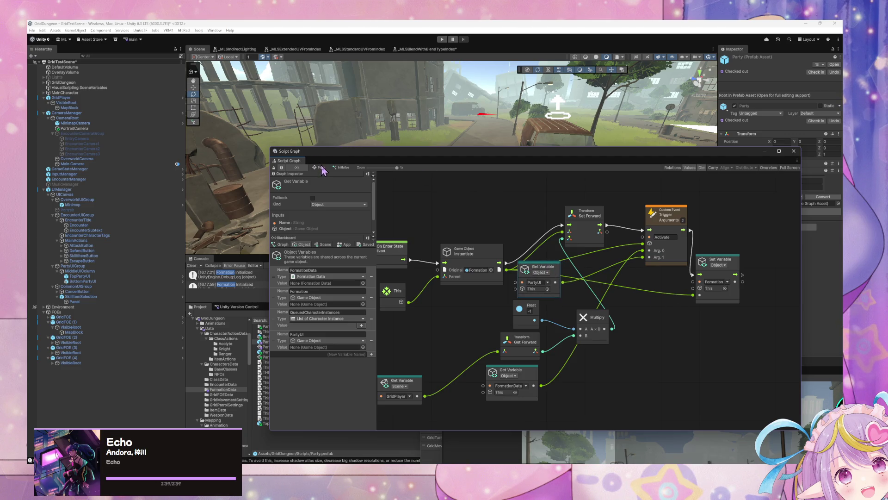
{"action": "left_click", "coordinate": [321, 167]}
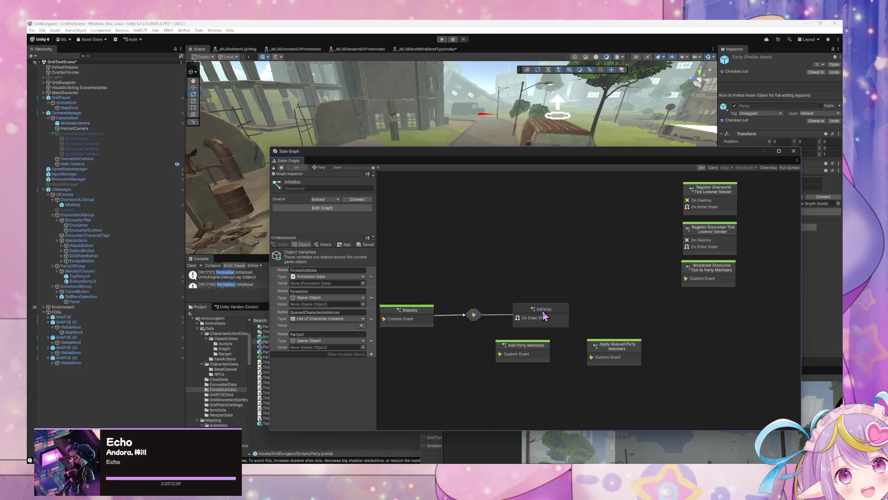
{"action": "double_click", "coordinate": [545, 307]}
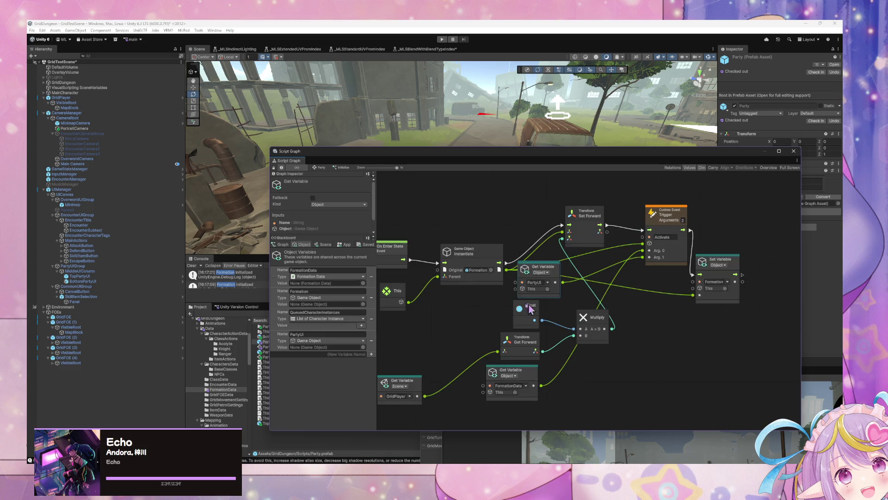
{"action": "mouse_move", "coordinate": [468, 284]}
{"action": "left_mouse_down"}
{"action": "mouse_move", "coordinate": [537, 272]}
{"action": "mouse_move", "coordinate": [483, 274]}
{"action": "mouse_move", "coordinate": [491, 290]}
{"action": "mouse_move", "coordinate": [485, 279]}
{"action": "left_mouse_up"}
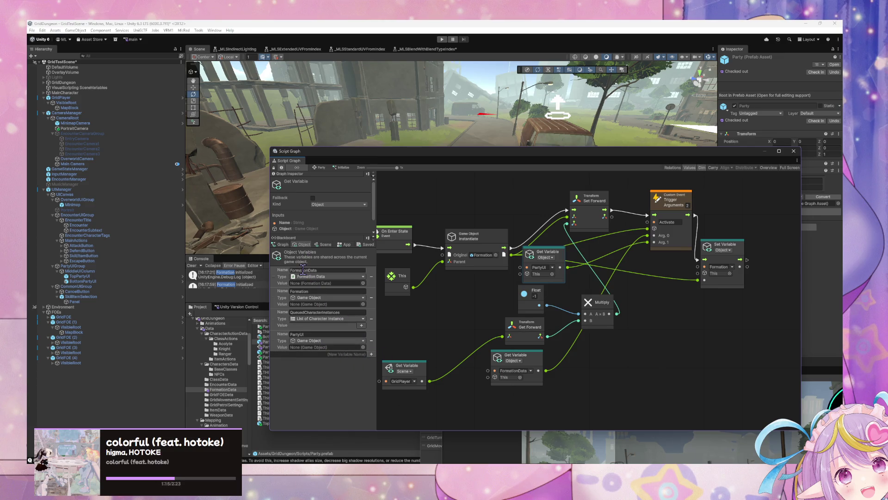
{"action": "mouse_move", "coordinate": [419, 154]}
{"action": "left_mouse_down"}
{"action": "mouse_move", "coordinate": [229, 261]}
{"action": "mouse_move", "coordinate": [281, 310]}
{"action": "mouse_move", "coordinate": [336, 171]}
{"action": "left_mouse_up"}
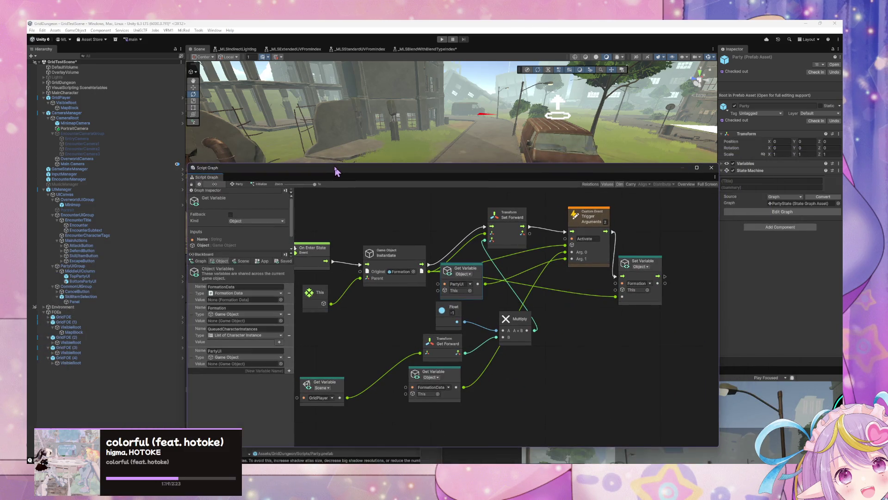
{"action": "left_click_drag", "start_coordinate": [336, 171], "coordinate": [426, 187]}
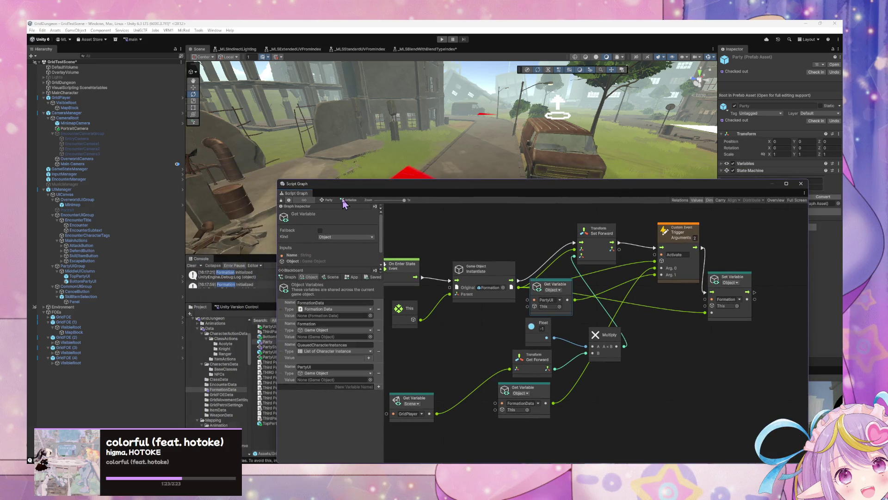
{"action": "mouse_move", "coordinate": [354, 184]}
{"action": "left_mouse_down"}
{"action": "mouse_move", "coordinate": [463, 360]}
{"action": "mouse_move", "coordinate": [444, 339]}
{"action": "left_mouse_up"}
{"action": "left_click", "coordinate": [588, 313]}
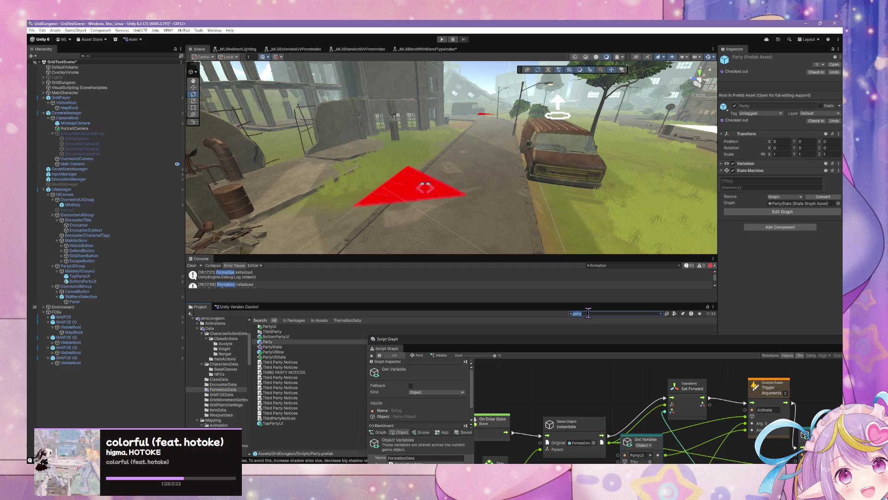
Select the Formation prefab and add a UIRows object variable of type Game Object.
{"action": "type", "text": "formation"}
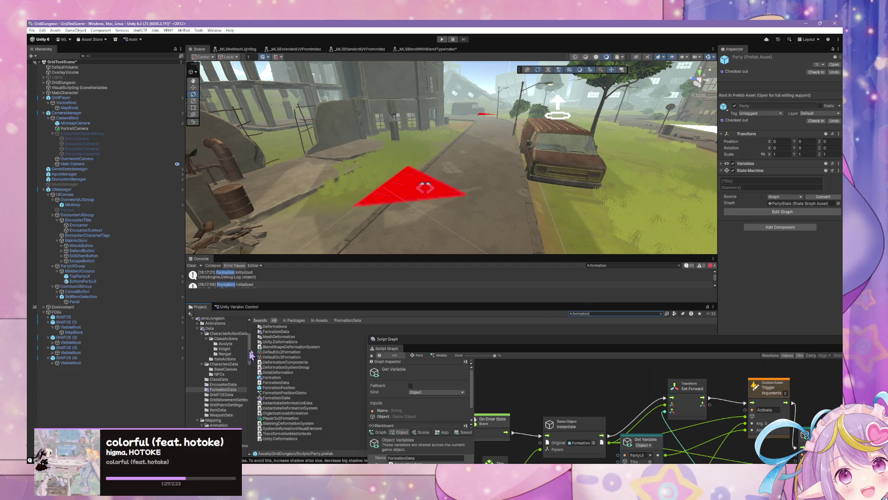
{"action": "left_click", "coordinate": [273, 377]}
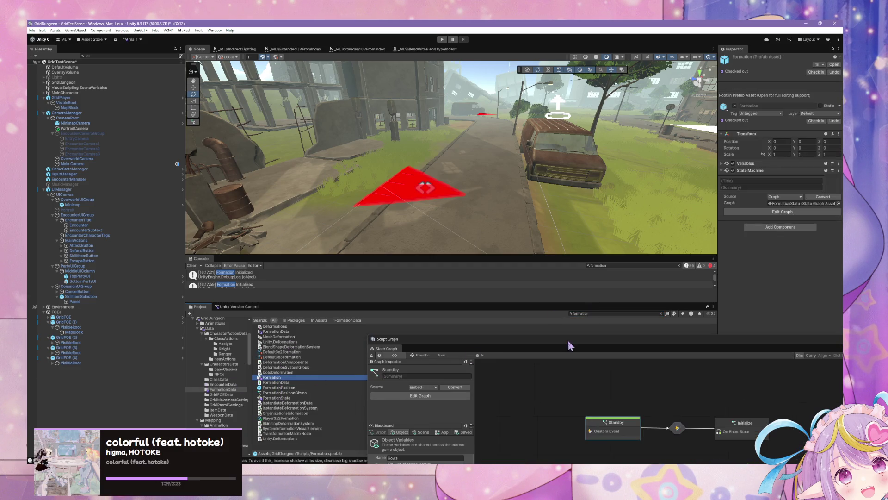
{"action": "left_click_drag", "start_coordinate": [549, 347], "coordinate": [388, 222]}
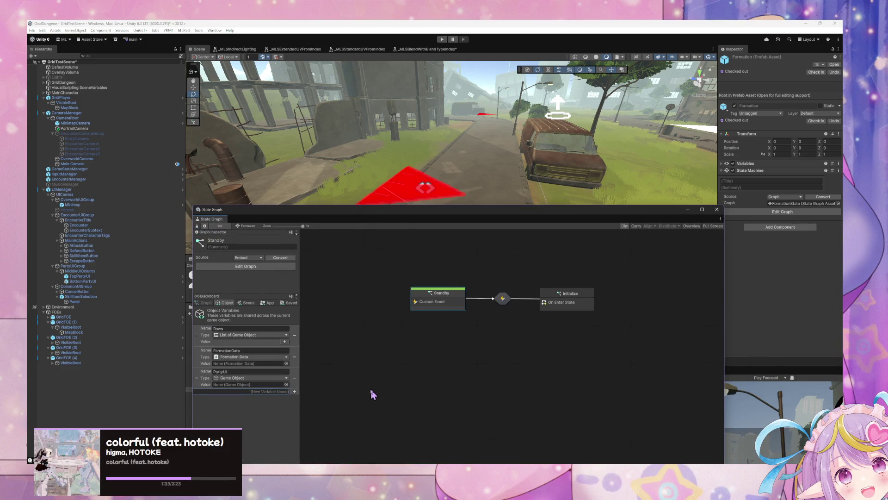
{"action": "type", "text": "u"}
{"action": "key", "text": "Return"}
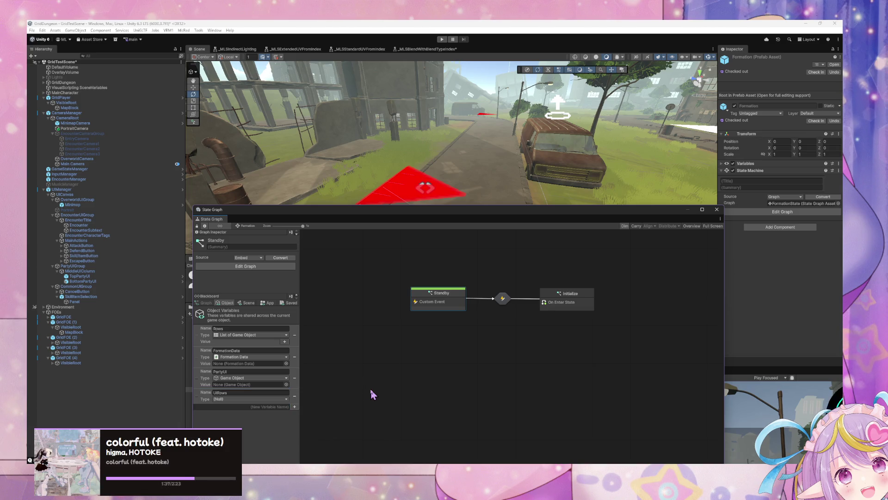
{"action": "left_click", "coordinate": [271, 400]}
{"action": "type", "text": "gameobjec"}
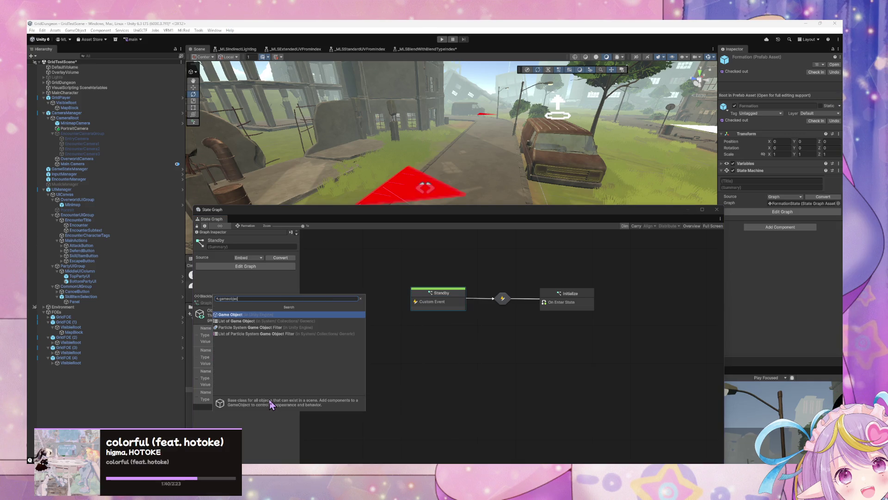
{"action": "left_click", "coordinate": [269, 399]}
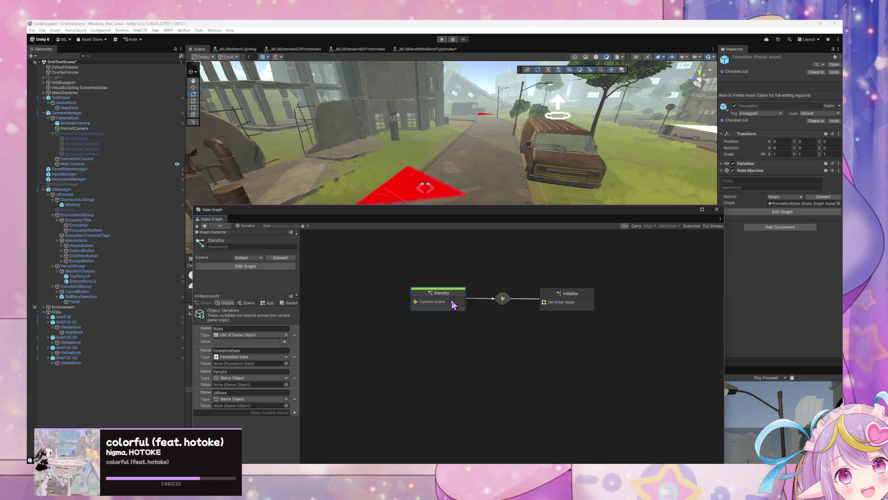
Create a new script state titled 'On Destroy Clean up' in the Formation graph.
{"action": "left_click", "coordinate": [393, 347]}
{"action": "right_click", "coordinate": [389, 330]}
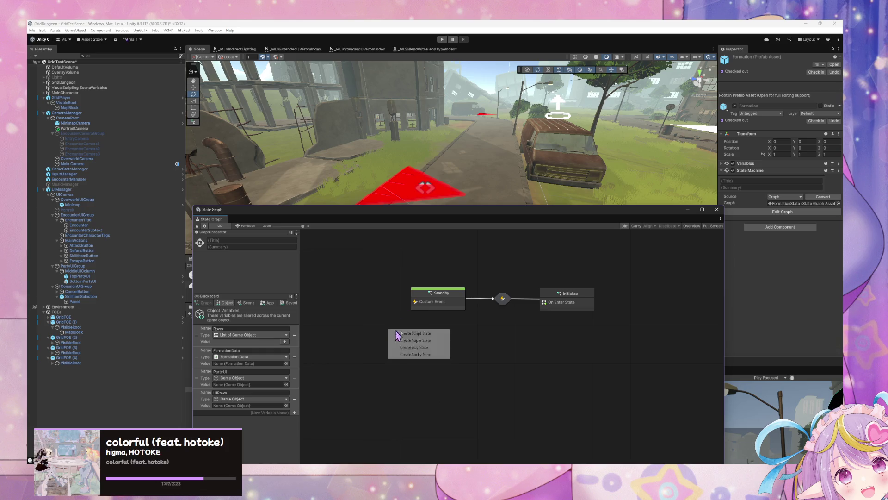
{"action": "left_click", "coordinate": [434, 334]}
{"action": "left_click", "coordinate": [271, 239]}
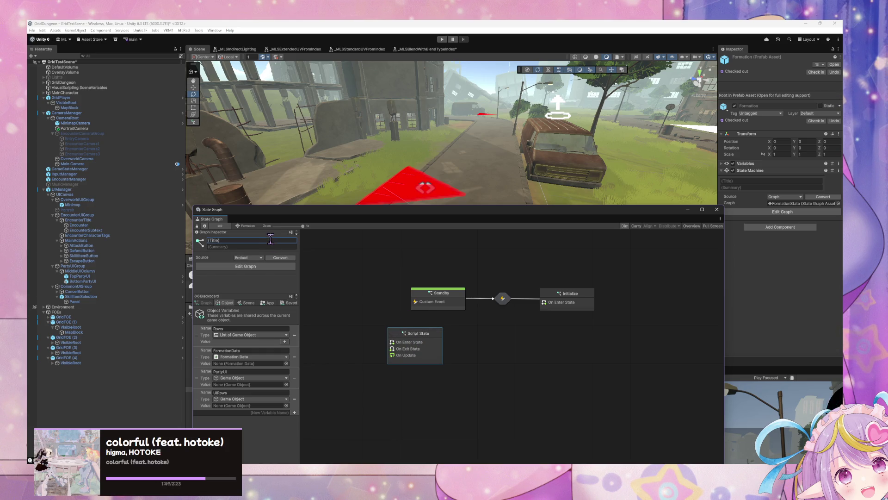
{"action": "type", "text": "OnDes"}
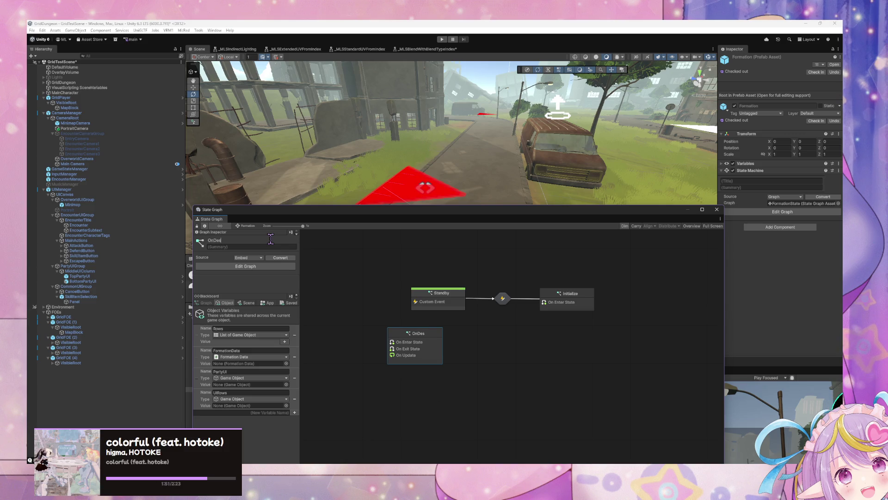
{"action": "type", "text": "tro"}
{"action": "key", "text": "BackSpace"}
{"action": "key", "text": "BackSpace"}
{"action": "key", "text": "BackSpace"}
{"action": "type", "text": "n Destr"}
{"action": "type", "text": "oy Clean up"}
Toggle On Destroy Clean up to be a start state.
{"action": "left_click", "coordinate": [364, 338]}
{"action": "double_click", "coordinate": [416, 342]}
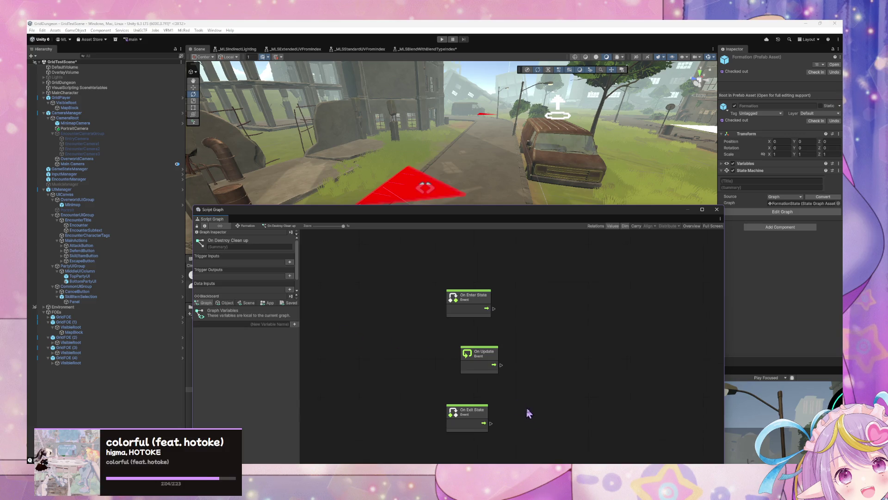
{"action": "left_click", "coordinate": [247, 226]}
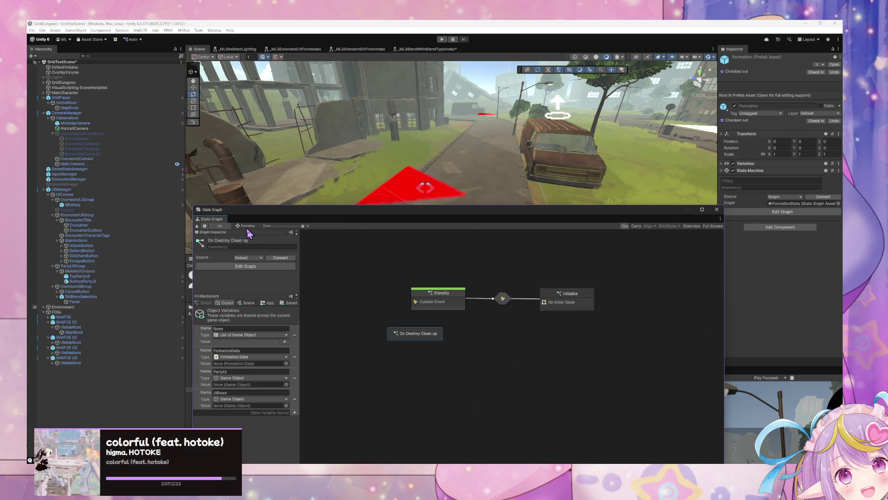
{"action": "right_click", "coordinate": [430, 337]}
{"action": "left_click", "coordinate": [455, 353]}
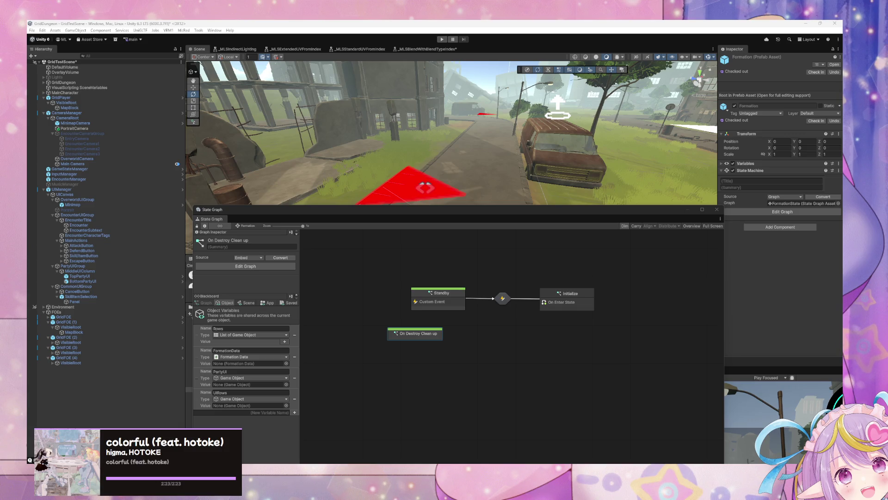
Open the Formation Initialize graph and change UIRows' type to List of Game Object.
{"action": "left_click_drag", "start_coordinate": [406, 333], "coordinate": [424, 334]}
{"action": "double_click", "coordinate": [439, 303]}
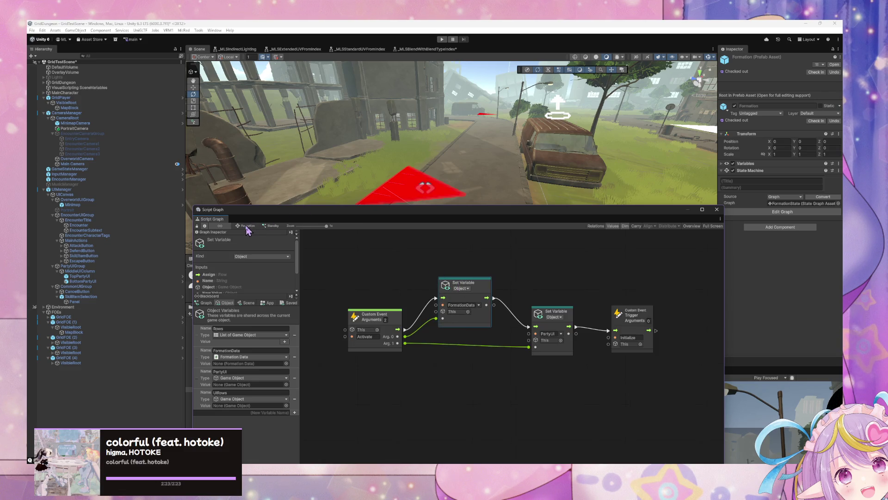
{"action": "left_click", "coordinate": [246, 226]}
{"action": "double_click", "coordinate": [553, 302]}
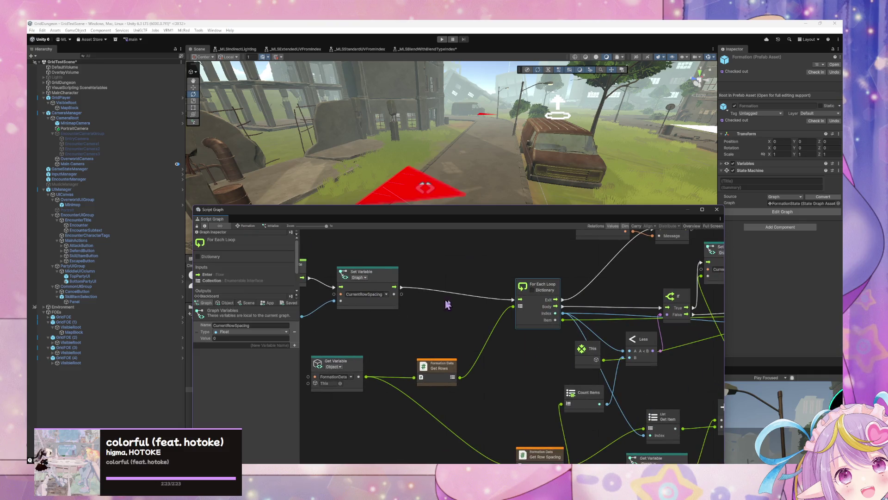
{"action": "left_click", "coordinate": [226, 303]}
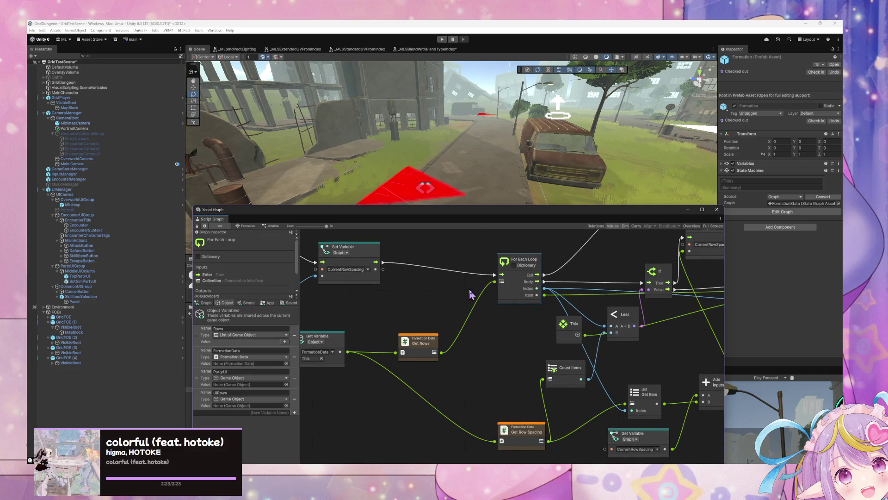
{"action": "mouse_move", "coordinate": [448, 273]}
{"action": "left_mouse_down"}
{"action": "mouse_move", "coordinate": [366, 293]}
{"action": "mouse_move", "coordinate": [376, 283]}
{"action": "mouse_move", "coordinate": [435, 302]}
{"action": "left_mouse_up"}
{"action": "left_click", "coordinate": [243, 399]}
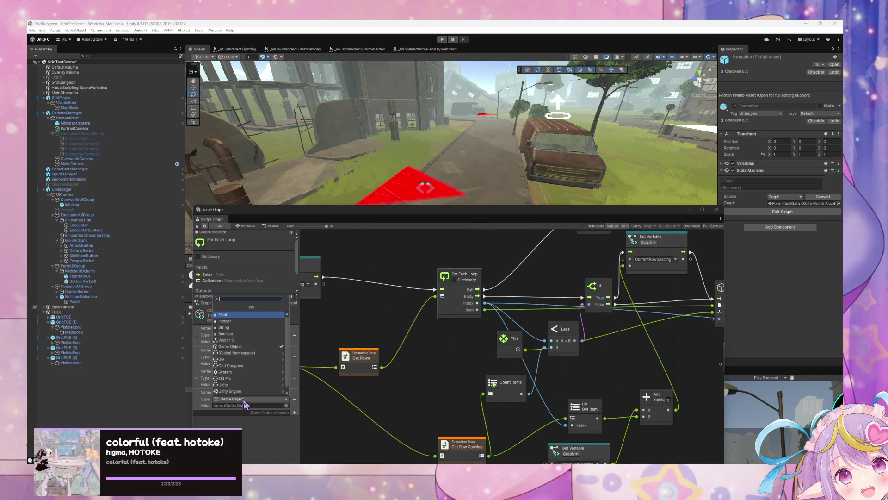
{"action": "type", "text": "list of game object"}
{"action": "key", "text": "Return"}
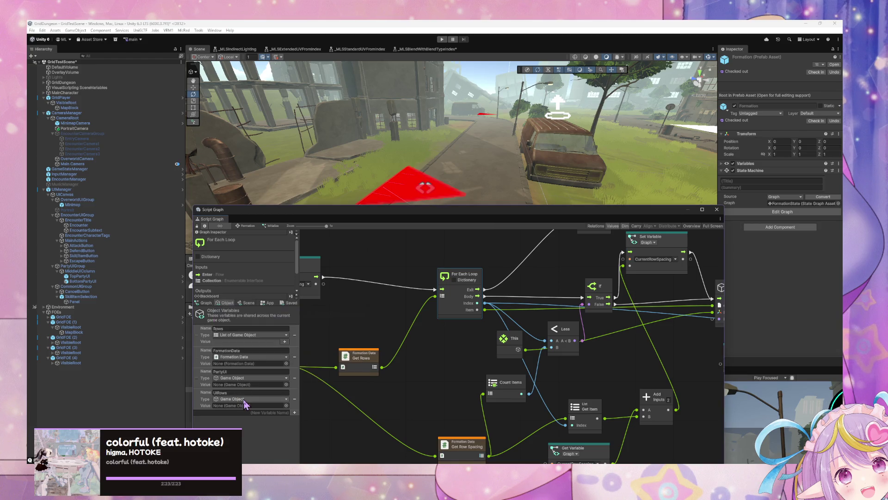
{"action": "mouse_move", "coordinate": [593, 347]}
{"action": "left_mouse_down"}
{"action": "mouse_move", "coordinate": [507, 371]}
{"action": "mouse_move", "coordinate": [407, 379]}
{"action": "mouse_move", "coordinate": [494, 382]}
{"action": "mouse_move", "coordinate": [444, 303]}
{"action": "mouse_move", "coordinate": [440, 324]}
{"action": "mouse_move", "coordinate": [371, 308]}
{"action": "left_mouse_up"}
{"action": "left_click", "coordinate": [422, 357]}
{"action": "left_click", "coordinate": [558, 320]}
Shift the If, Set Variable and Instantiate nodes right to make room after the loop.
{"action": "left_click_drag", "start_coordinate": [559, 320], "coordinate": [579, 322]}
{"action": "right_click", "coordinate": [553, 319]}
{"action": "left_click", "coordinate": [639, 272]}
{"action": "left_click_drag", "start_coordinate": [635, 271], "coordinate": [667, 265]}
{"action": "left_click", "coordinate": [692, 317]}
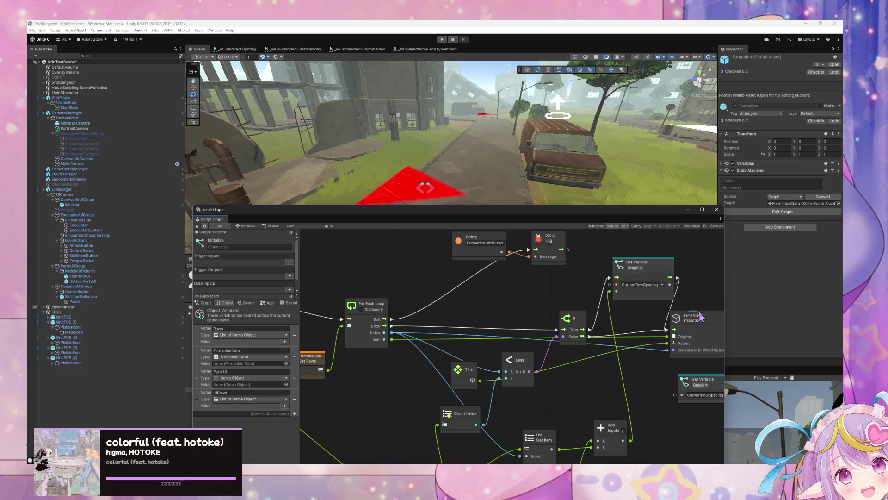
{"action": "left_click_drag", "start_coordinate": [692, 317], "coordinate": [720, 316]}
Insert a Game Object Instantiate (Original, Parent) node between the loop Body and If.
{"action": "right_click", "coordinate": [544, 310]}
{"action": "left_click", "coordinate": [546, 313]}
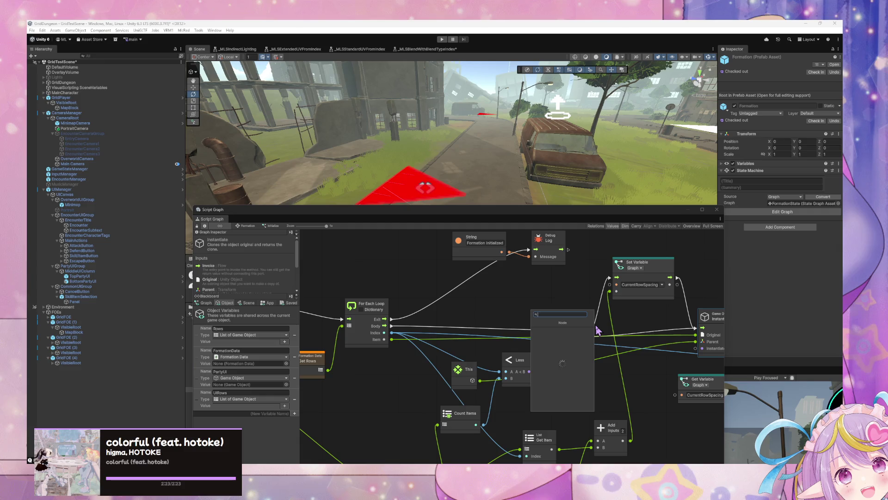
{"action": "type", "text": "gam"}
{"action": "type", "text": "nt"}
{"action": "key", "text": "Down"}
{"action": "key", "text": "Down"}
{"action": "key", "text": "Down"}
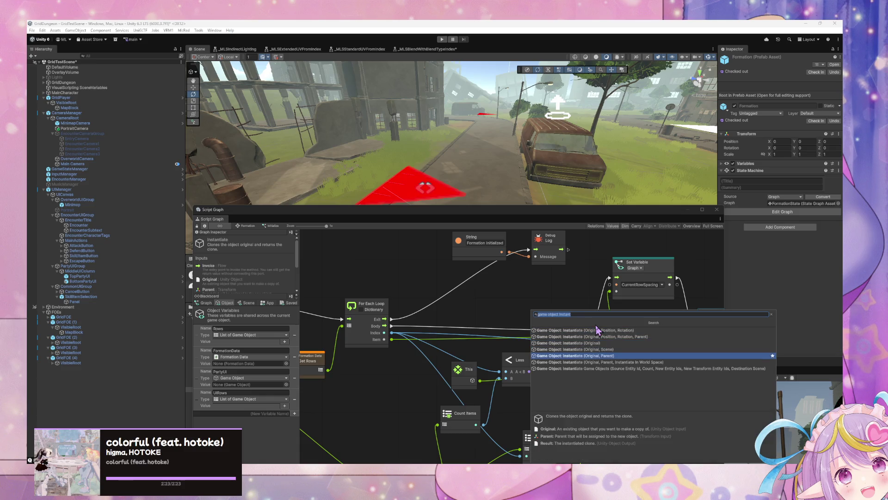
{"action": "key", "text": "Return"}
{"action": "left_click_drag", "start_coordinate": [552, 318], "coordinate": [469, 317]}
{"action": "left_click_drag", "start_coordinate": [392, 325], "coordinate": [461, 315]}
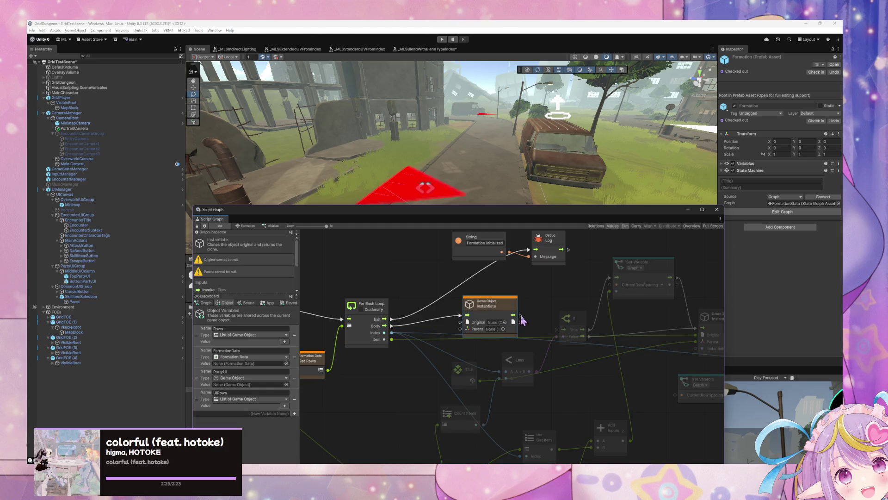
{"action": "mouse_move", "coordinate": [521, 315]}
{"action": "left_mouse_down"}
{"action": "mouse_move", "coordinate": [563, 329]}
{"action": "mouse_move", "coordinate": [506, 314]}
{"action": "left_mouse_up"}
Set Instantiate's Original to PartyUIRow and feed a This node into Parent.
{"action": "left_click", "coordinate": [508, 322]}
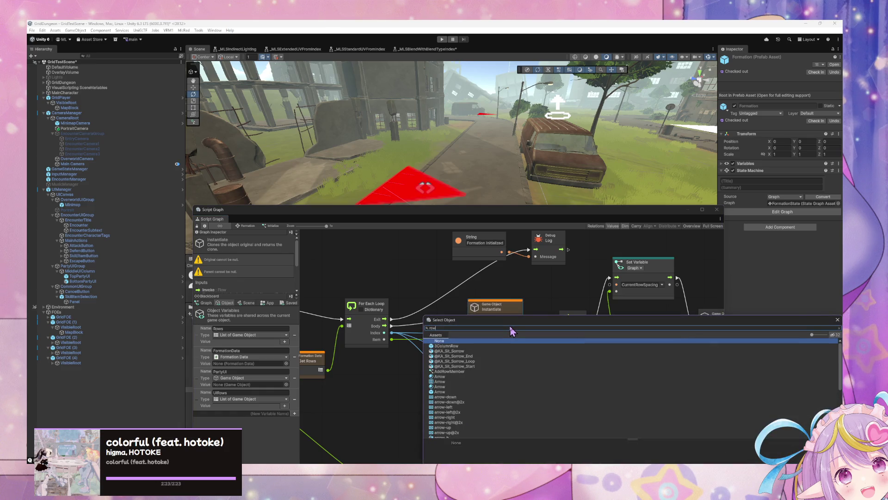
{"action": "key", "text": "BackSpace"}
{"action": "key", "text": "BackSpace"}
{"action": "key", "text": "BackSpace"}
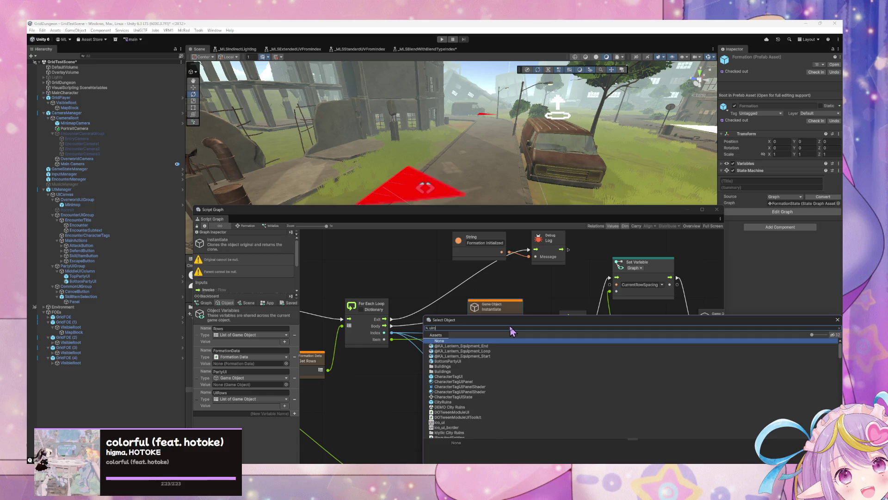
{"action": "type", "text": "w"}
{"action": "key", "text": "Down"}
{"action": "key", "text": "Return"}
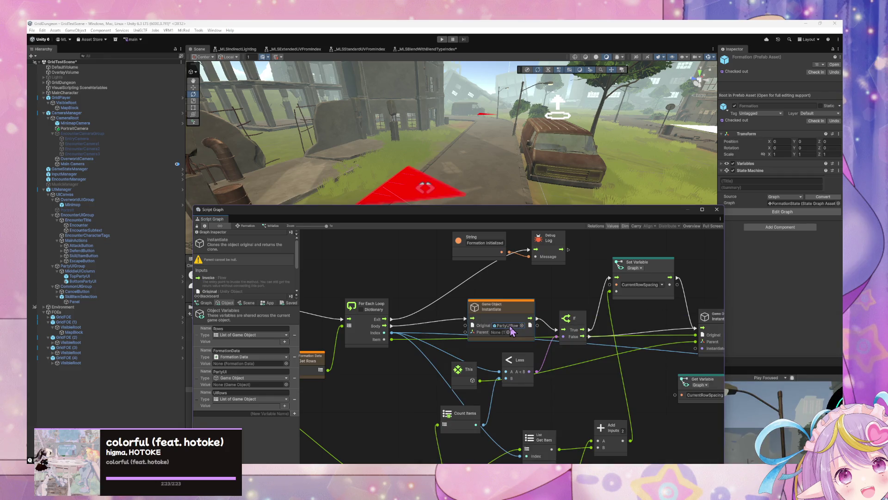
{"action": "mouse_move", "coordinate": [499, 309]}
{"action": "left_mouse_down"}
{"action": "mouse_move", "coordinate": [482, 308]}
{"action": "mouse_move", "coordinate": [497, 303]}
{"action": "left_mouse_up"}
{"action": "left_click_drag", "start_coordinate": [450, 327], "coordinate": [385, 370]}
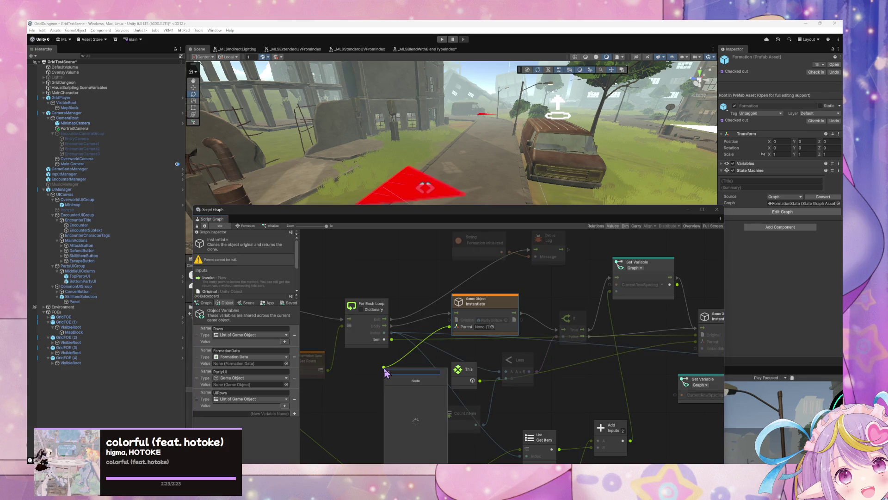
{"action": "type", "text": "this"}
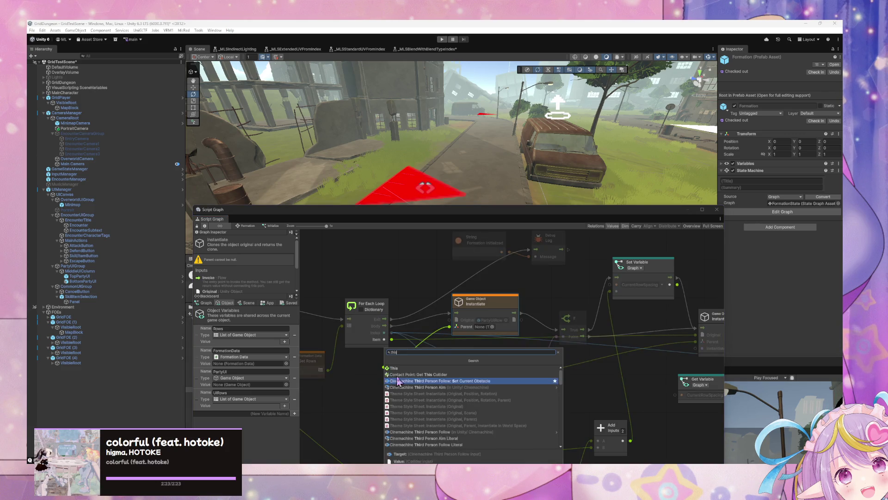
{"action": "key", "text": "Return"}
{"action": "left_click_drag", "start_coordinate": [379, 363], "coordinate": [374, 374]}
{"action": "mouse_move", "coordinate": [477, 314]}
{"action": "left_mouse_down"}
{"action": "mouse_move", "coordinate": [456, 325]}
{"action": "mouse_move", "coordinate": [428, 316]}
{"action": "mouse_move", "coordinate": [453, 314]}
{"action": "left_mouse_up"}
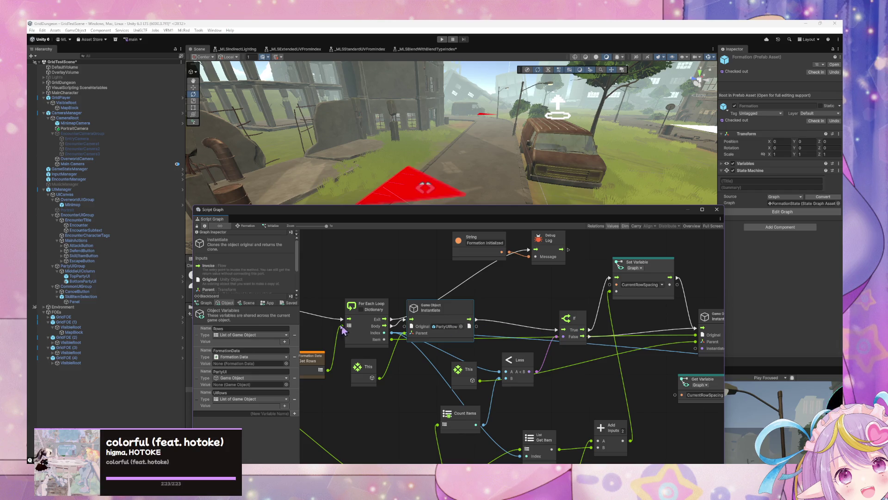
Add a List Add Item node that adds the cloned row to UIRows before If.
{"action": "right_click", "coordinate": [504, 306]}
{"action": "left_click", "coordinate": [515, 310]}
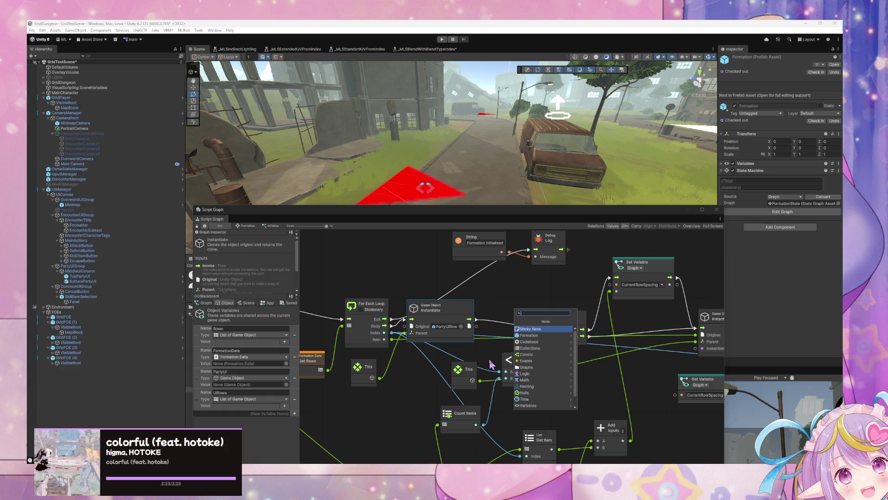
{"action": "left_click_drag", "start_coordinate": [469, 372], "coordinate": [447, 384]}
{"action": "left_click_drag", "start_coordinate": [525, 365], "coordinate": [529, 386]}
{"action": "right_click", "coordinate": [502, 307]}
{"action": "left_click", "coordinate": [514, 310]}
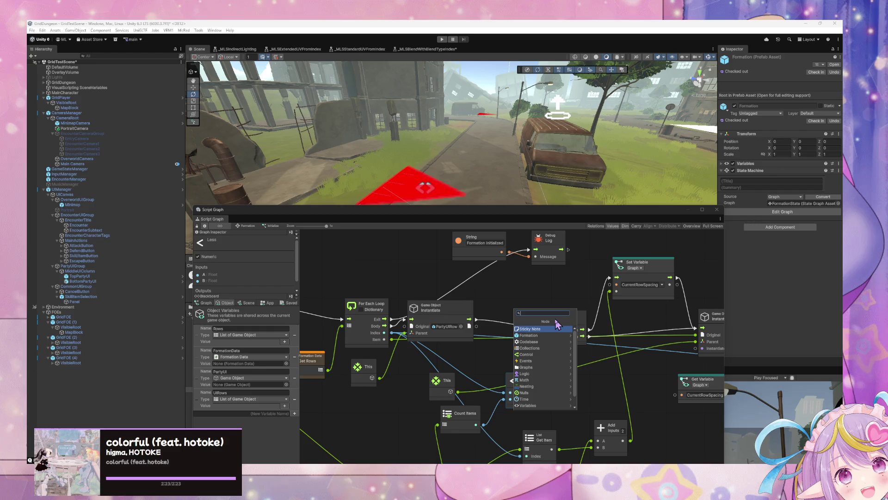
{"action": "type", "text": "get"}
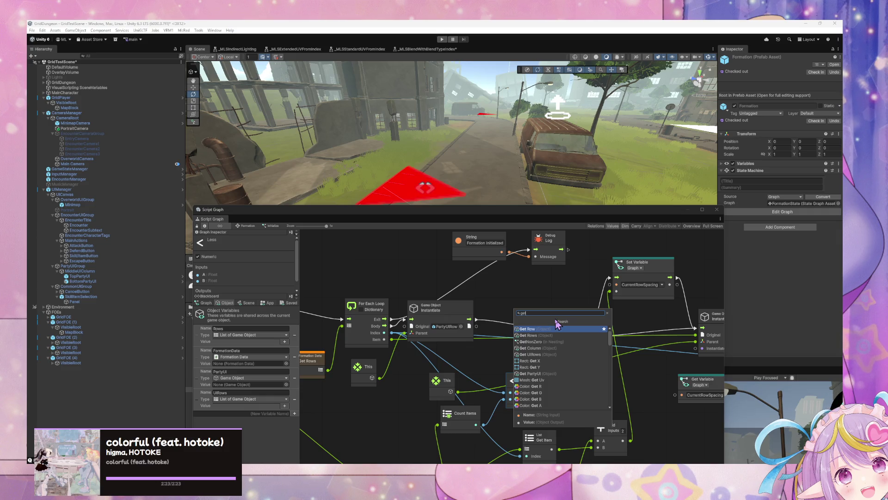
{"action": "key", "text": "BackSpace"}
{"action": "key", "text": "BackSpace"}
{"action": "key", "text": "BackSpace"}
{"action": "type", "text": "add"}
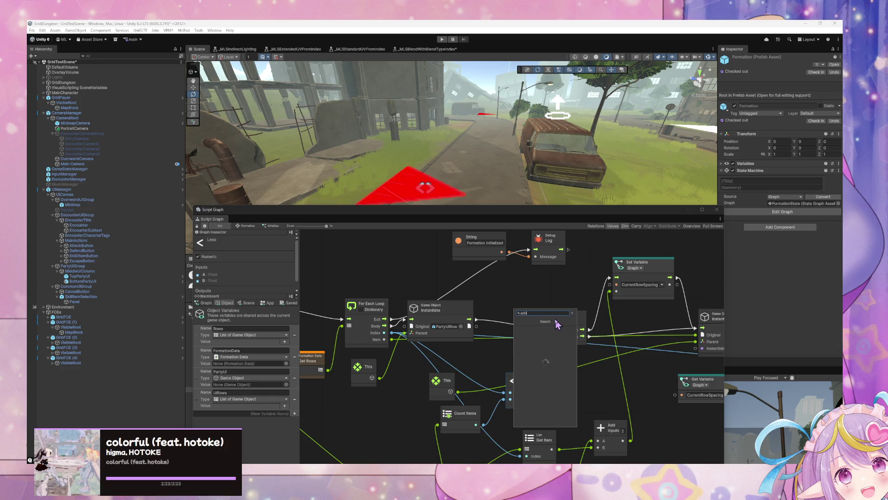
{"action": "key", "text": "Down"}
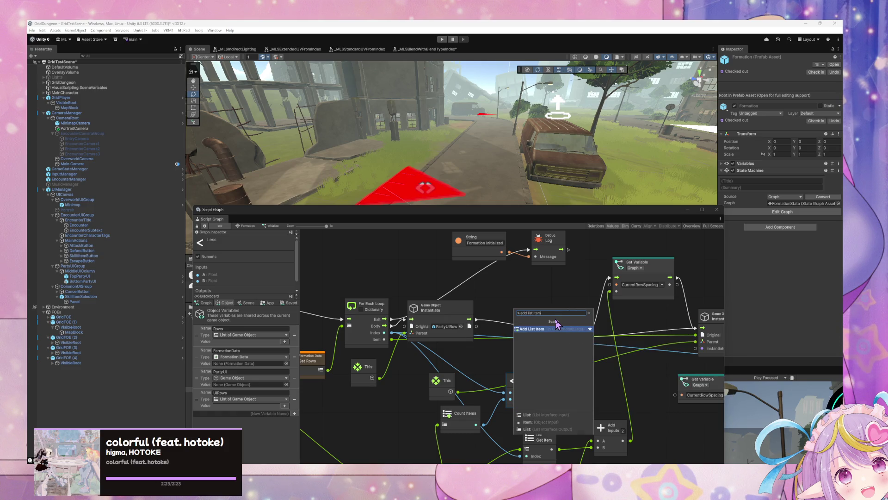
{"action": "key", "text": "Return"}
{"action": "left_click_drag", "start_coordinate": [477, 319], "coordinate": [560, 330]}
{"action": "left_click_drag", "start_coordinate": [477, 327], "coordinate": [494, 340]}
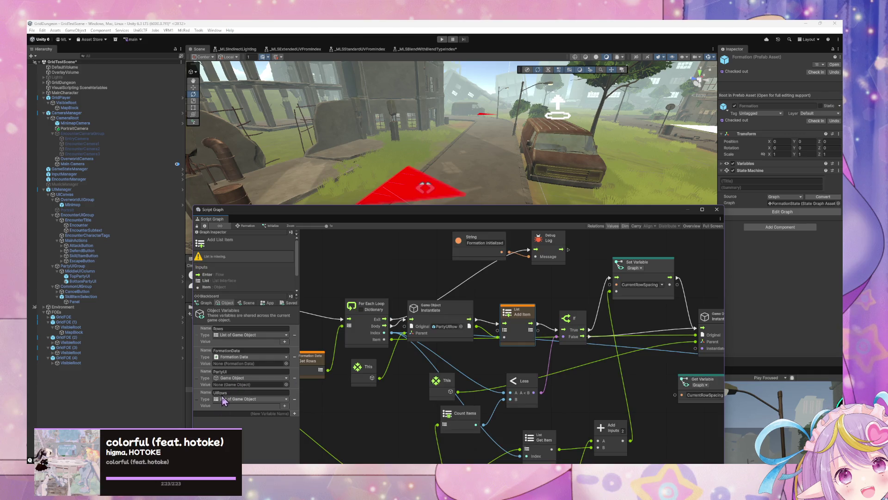
{"action": "mouse_move", "coordinate": [203, 406]}
{"action": "left_mouse_down"}
{"action": "mouse_move", "coordinate": [400, 370]}
{"action": "mouse_move", "coordinate": [491, 345]}
{"action": "mouse_move", "coordinate": [505, 329]}
{"action": "left_mouse_up"}
{"action": "left_click_drag", "start_coordinate": [446, 353], "coordinate": [453, 346]}
Tidy the This node and enter Play mode.
{"action": "left_click", "coordinate": [437, 381]}
{"action": "left_click_drag", "start_coordinate": [436, 384], "coordinate": [386, 409]}
{"action": "scroll", "coordinate": [462, 365], "scroll_direction": "right", "scroll_amount": 4}
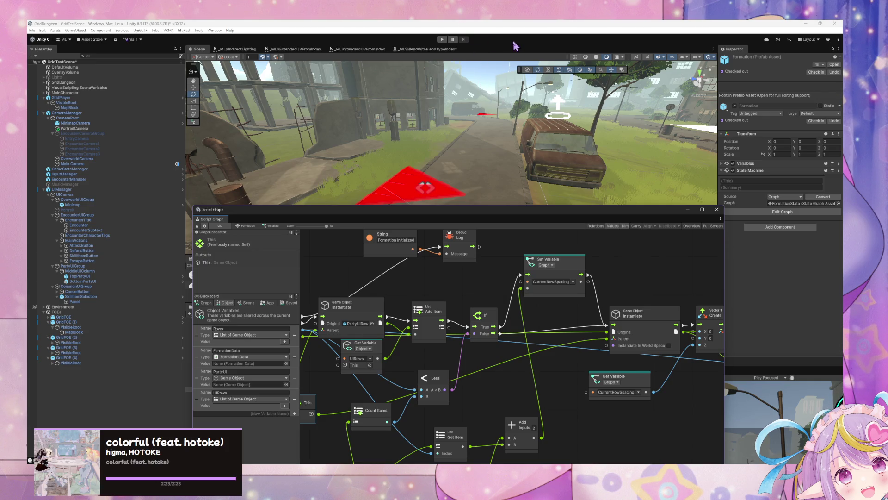
{"action": "left_click", "coordinate": [443, 39]}
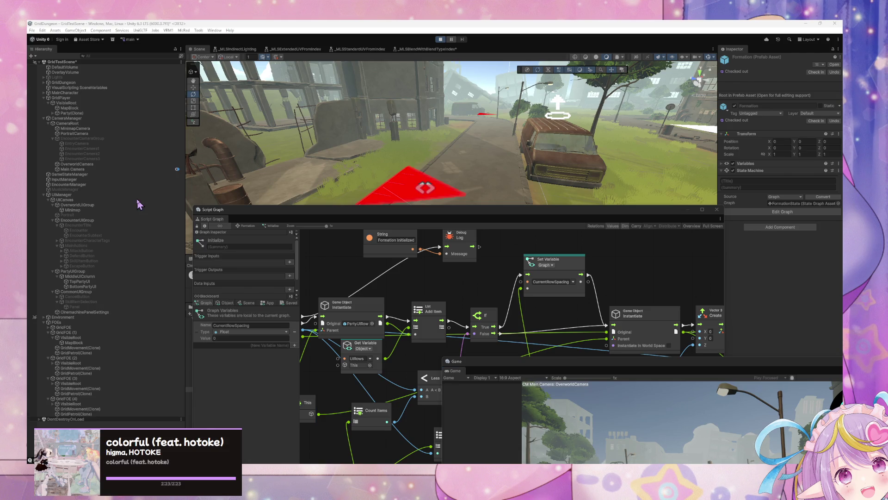
Walk the character with W and A into a Blue Slime encounter, arranging Game and Script Graph windows.
{"action": "left_click_drag", "start_coordinate": [255, 209], "coordinate": [184, 216]}
{"action": "mouse_move", "coordinate": [662, 365]}
{"action": "left_mouse_down"}
{"action": "mouse_move", "coordinate": [416, 149]}
{"action": "mouse_move", "coordinate": [427, 161]}
{"action": "left_mouse_up"}
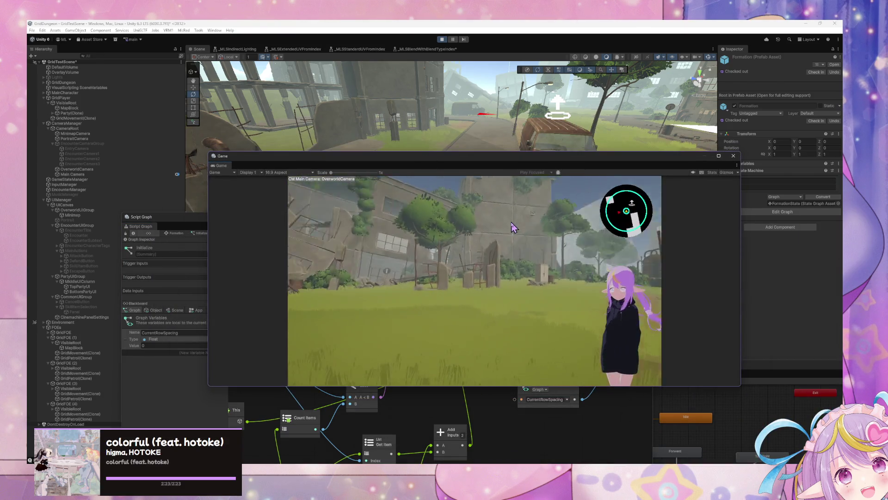
{"action": "key", "text": "w"}
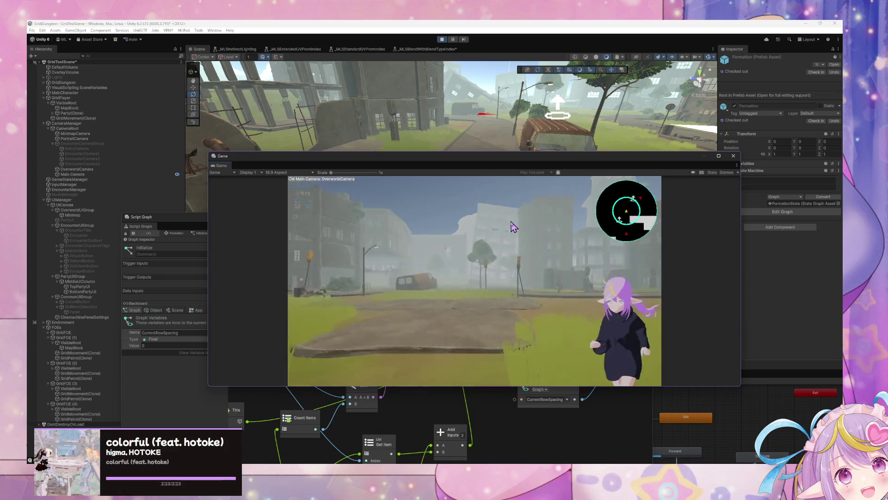
{"action": "key", "text": "a"}
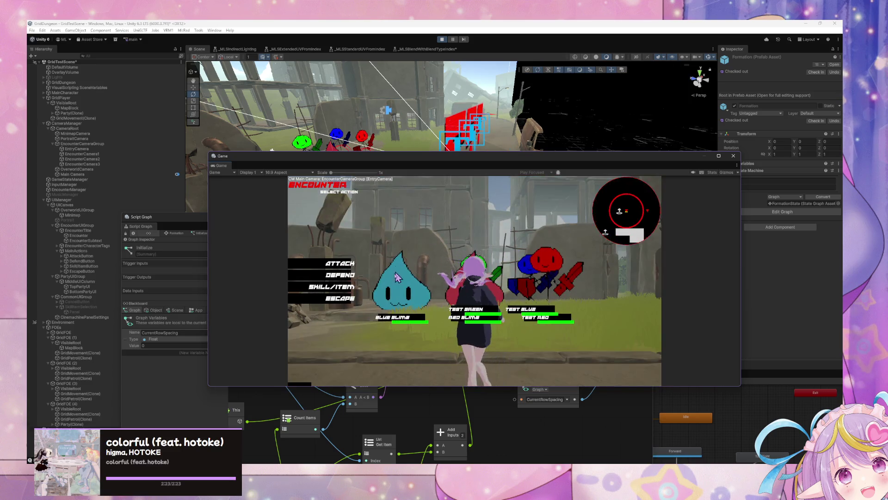
{"action": "left_click", "coordinate": [347, 299]}
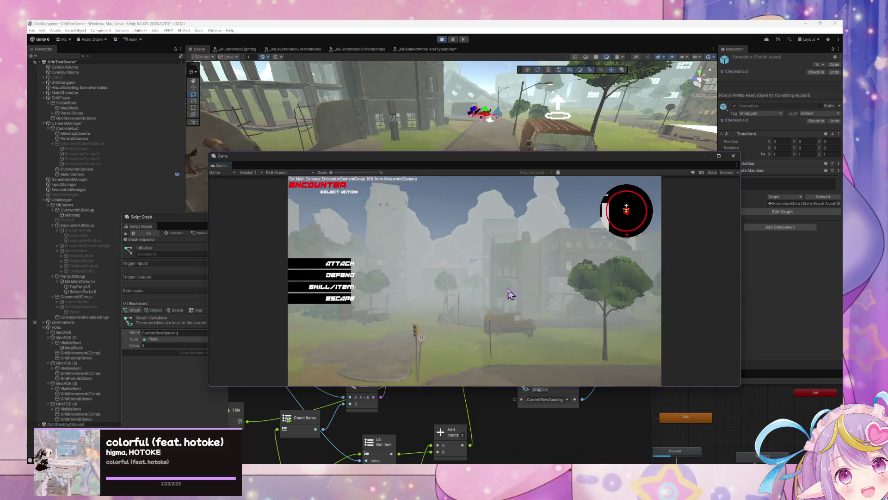
{"action": "left_click_drag", "start_coordinate": [448, 387], "coordinate": [449, 440]}
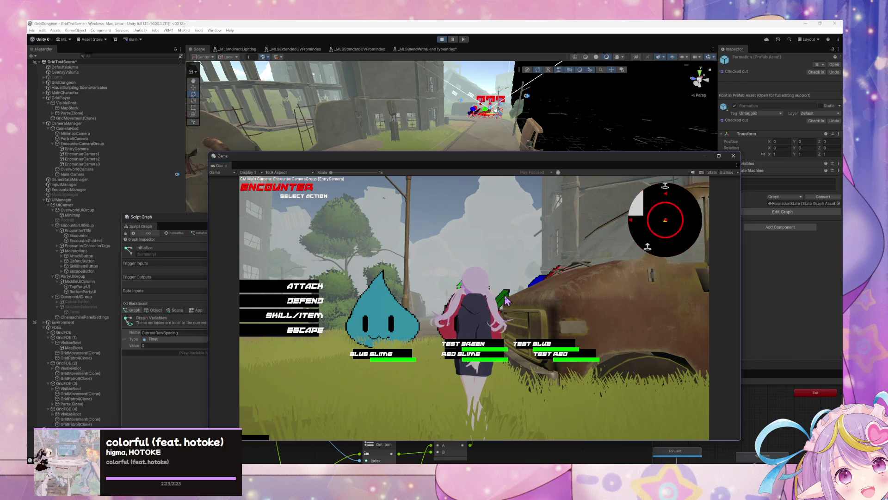
{"action": "left_click_drag", "start_coordinate": [438, 159], "coordinate": [539, 181]}
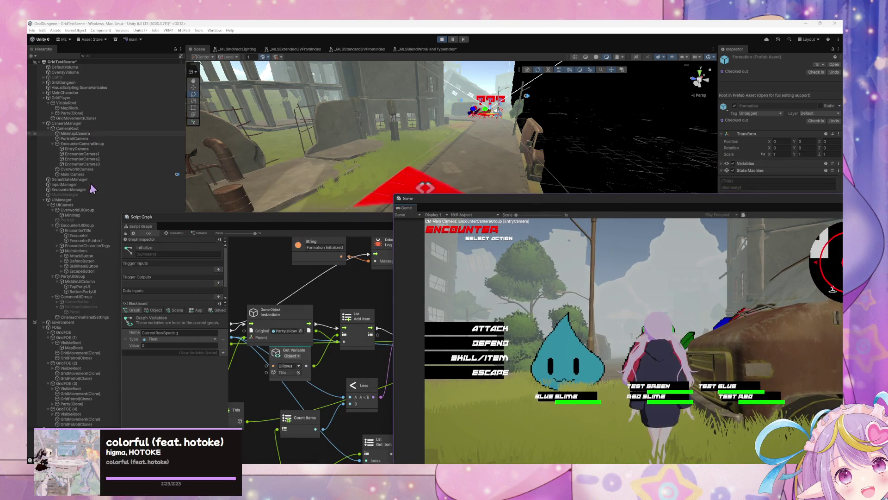
{"action": "mouse_move", "coordinate": [164, 219]}
{"action": "left_mouse_down"}
{"action": "mouse_move", "coordinate": [280, 250]}
{"action": "mouse_move", "coordinate": [400, 264]}
{"action": "left_mouse_up"}
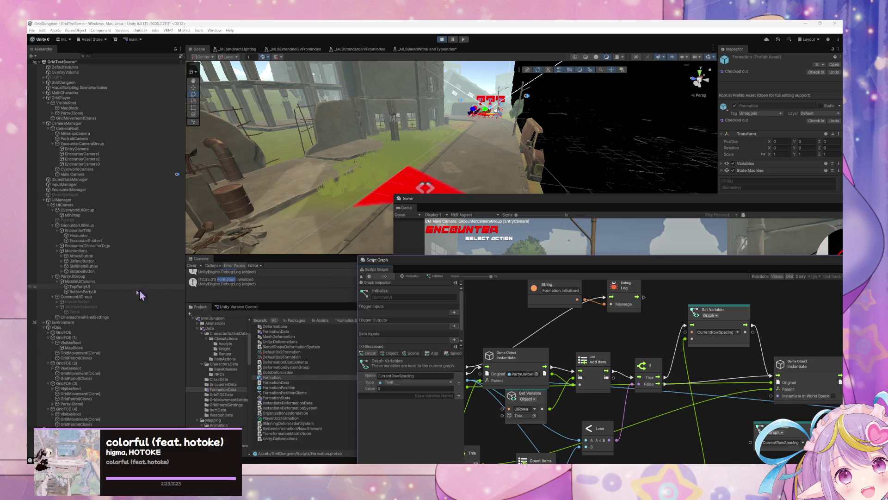
Inspect BottomPartyUI, then frame and orbit around TopPartyUI in the Scene view.
{"action": "left_click", "coordinate": [94, 292]}
{"action": "double_click", "coordinate": [81, 287]}
{"action": "mouse_move", "coordinate": [427, 174]}
{"action": "left_mouse_down"}
{"action": "mouse_move", "coordinate": [449, 196]}
{"action": "mouse_move", "coordinate": [275, 193]}
{"action": "mouse_move", "coordinate": [280, 161]}
{"action": "left_mouse_up"}
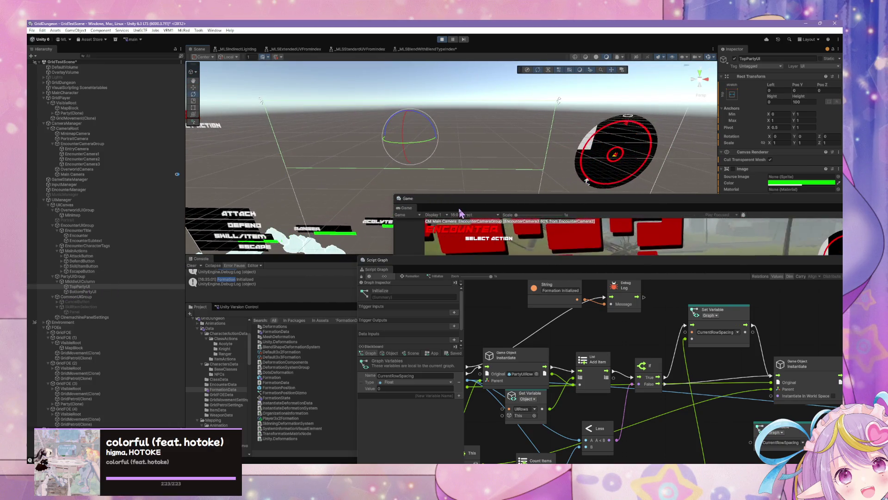
Drag the Script Graph window up-left and nudge the Get Variable and Instantiate nodes.
{"action": "mouse_move", "coordinate": [461, 225]}
{"action": "left_mouse_down"}
{"action": "mouse_move", "coordinate": [380, 173]}
{"action": "mouse_move", "coordinate": [356, 119]}
{"action": "left_mouse_up"}
{"action": "mouse_move", "coordinate": [393, 275]}
{"action": "left_mouse_down"}
{"action": "mouse_move", "coordinate": [499, 276]}
{"action": "mouse_move", "coordinate": [493, 253]}
{"action": "mouse_move", "coordinate": [497, 274]}
{"action": "left_mouse_up"}
{"action": "right_click", "coordinate": [500, 275]}
{"action": "left_click", "coordinate": [604, 269]}
{"action": "left_click", "coordinate": [241, 212]}
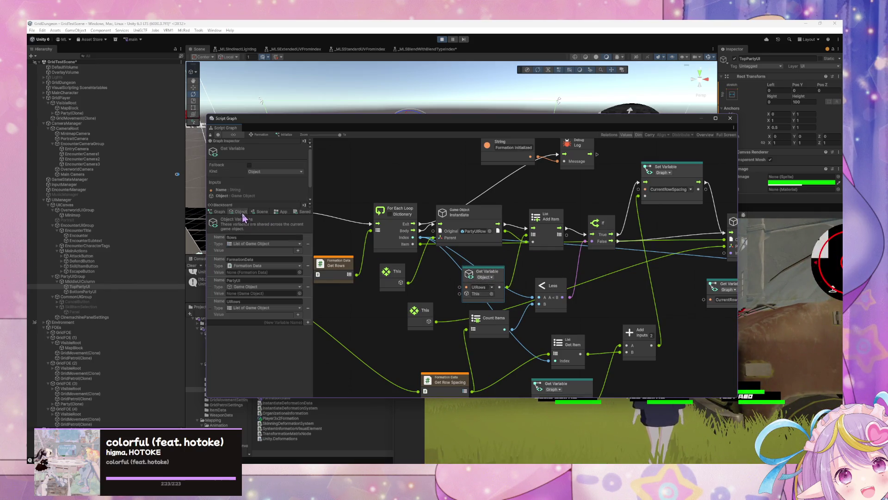
{"action": "left_click_drag", "start_coordinate": [496, 216], "coordinate": [546, 223]}
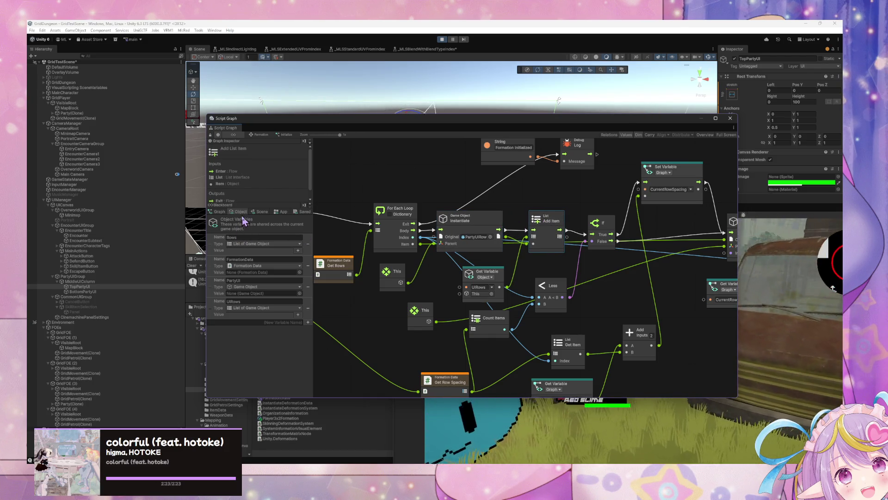
{"action": "left_click", "coordinate": [72, 113]}
Show Formation(Clone)'s FormationState graph and locate the PartyUIRow(Clone) objects in the hierarchy.
{"action": "left_click", "coordinate": [52, 113]}
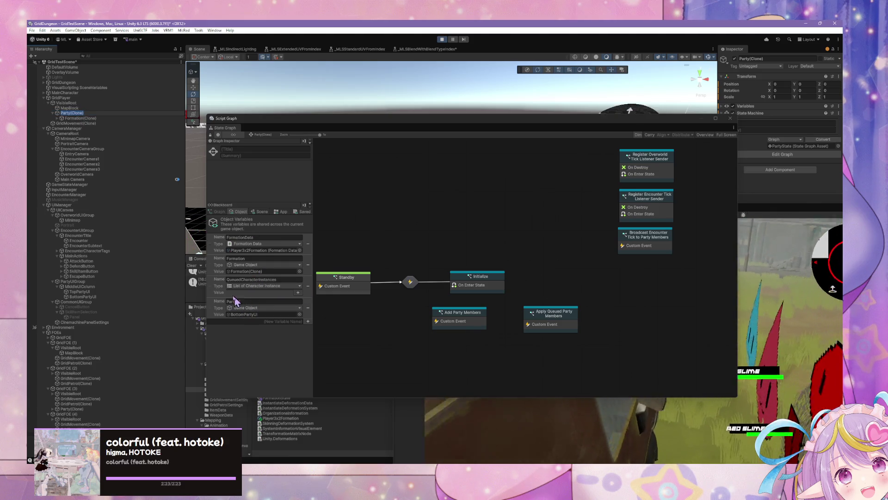
{"action": "left_click", "coordinate": [66, 119]}
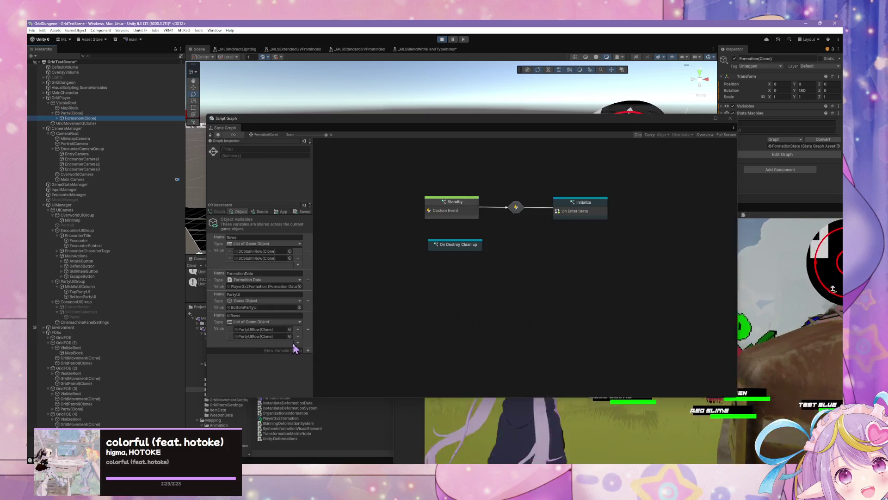
{"action": "left_click", "coordinate": [259, 330]}
{"action": "left_click", "coordinate": [259, 336]}
{"action": "left_click", "coordinate": [260, 335]}
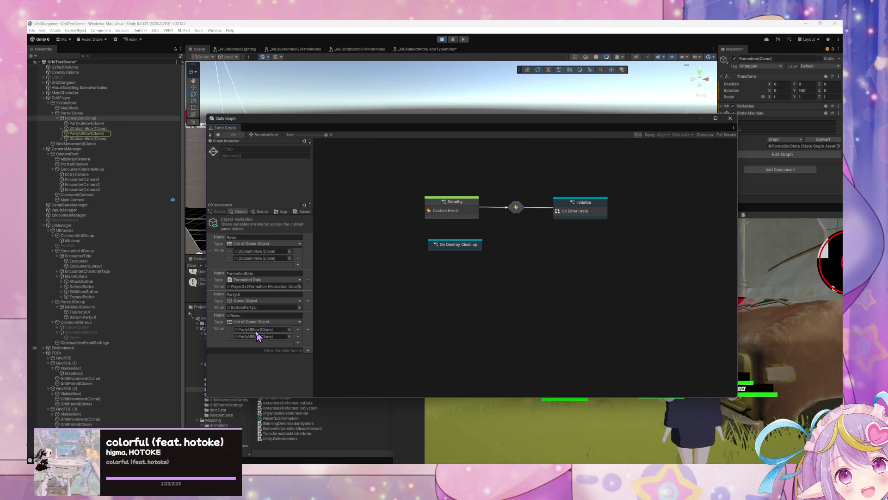
Open the Initialize state's script graph and delete the This node feeding Instantiate's parent.
{"action": "left_click", "coordinate": [596, 218]}
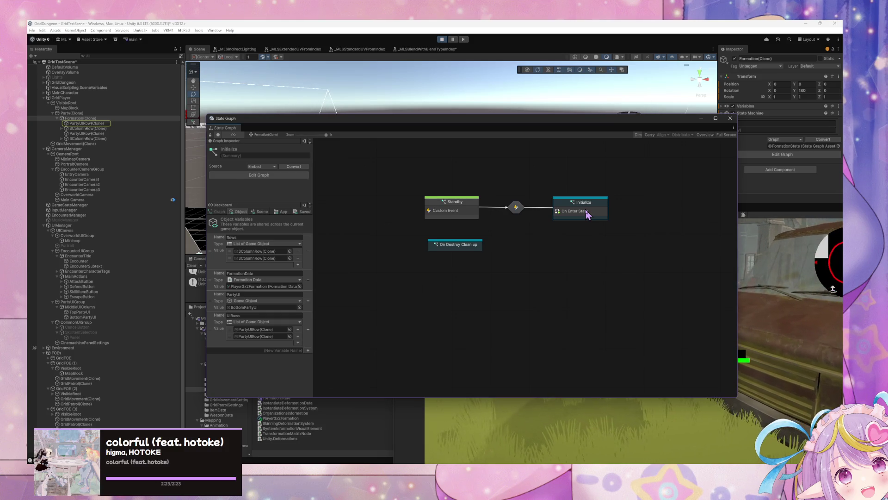
{"action": "double_click", "coordinate": [590, 215]}
{"action": "left_click_drag", "start_coordinate": [535, 271], "coordinate": [553, 273]}
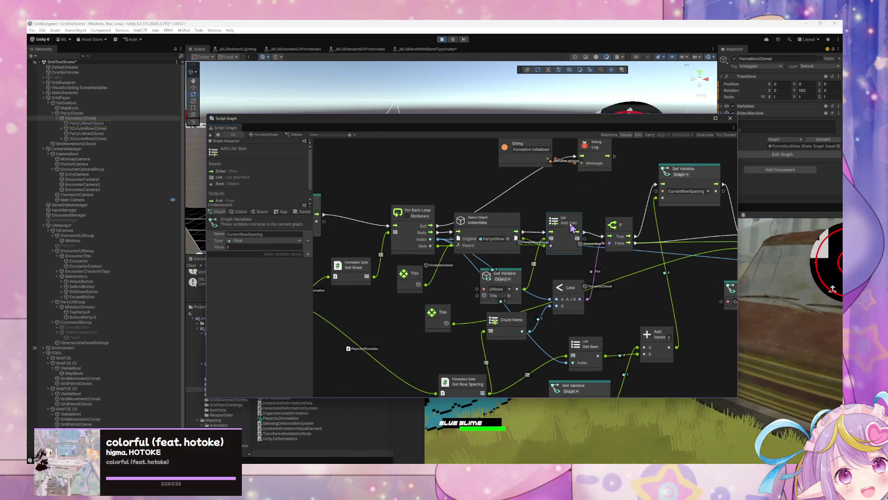
{"action": "left_click_drag", "start_coordinate": [472, 238], "coordinate": [480, 241]}
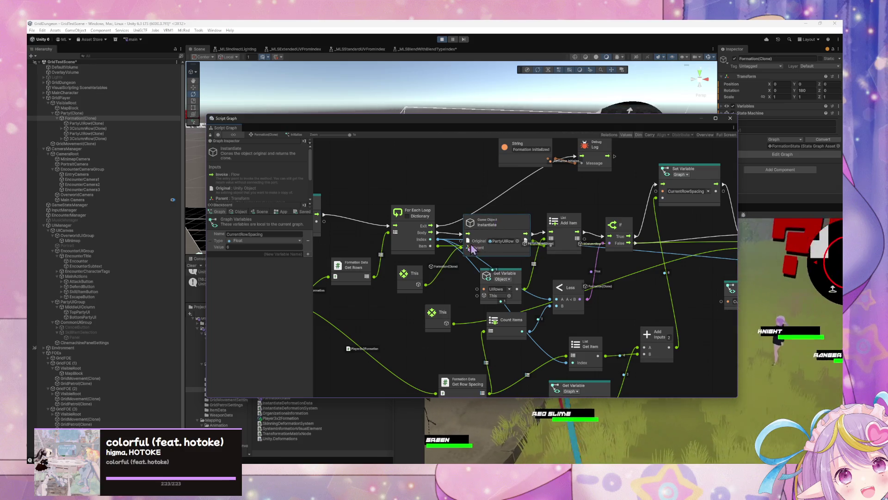
{"action": "left_click", "coordinate": [411, 274]}
{"action": "key", "text": "Delete"}
Drag PartyUI from the Blackboard in as a Get Variable node, then restart Play mode.
{"action": "left_click", "coordinate": [240, 212]}
{"action": "mouse_move", "coordinate": [218, 295]}
{"action": "left_mouse_down"}
{"action": "mouse_move", "coordinate": [442, 288]}
{"action": "mouse_move", "coordinate": [469, 248]}
{"action": "left_mouse_up"}
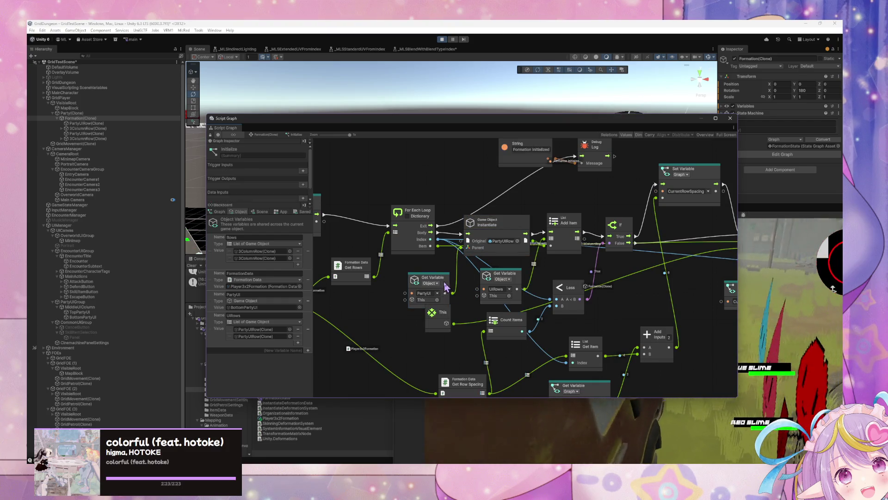
{"action": "left_click_drag", "start_coordinate": [445, 287], "coordinate": [431, 274]}
{"action": "left_click", "coordinate": [442, 39]}
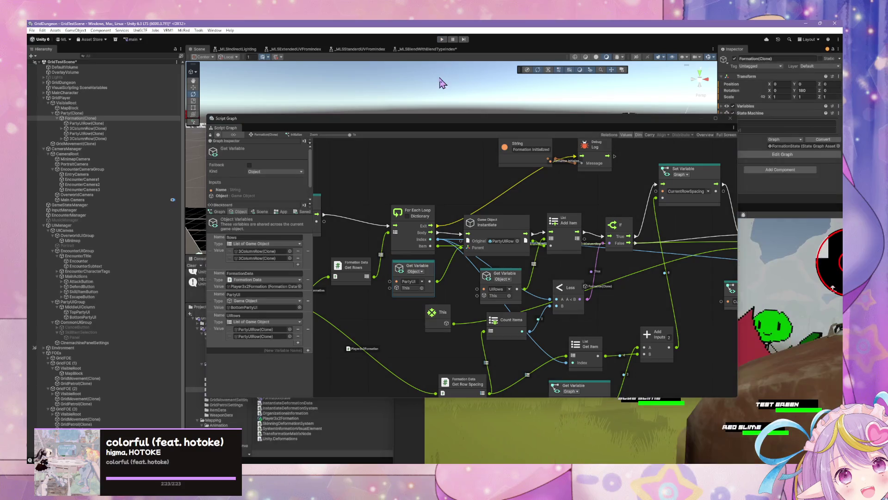
{"action": "left_click", "coordinate": [441, 40]}
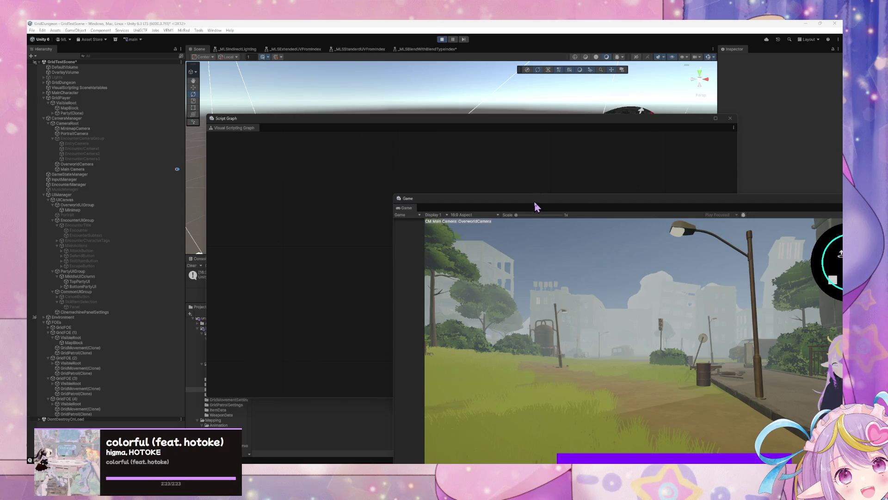
Bring the Game window into view, look around the overworld and escape the battle encounter.
{"action": "left_click_drag", "start_coordinate": [536, 206], "coordinate": [520, 198]}
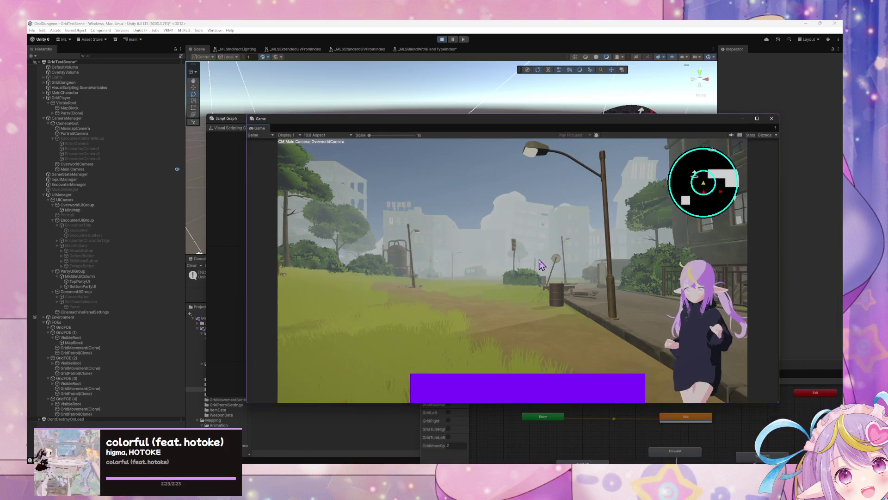
{"action": "key", "text": "Right"}
{"action": "key", "text": "Right"}
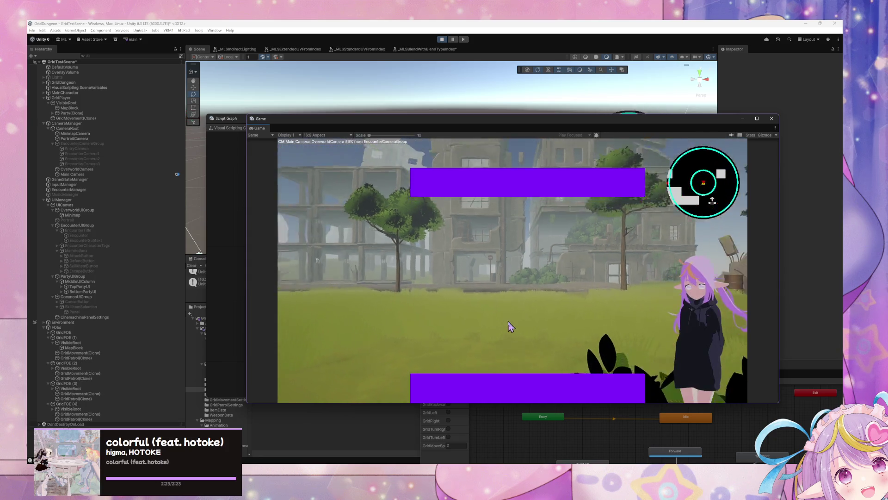
{"action": "key", "text": "Left"}
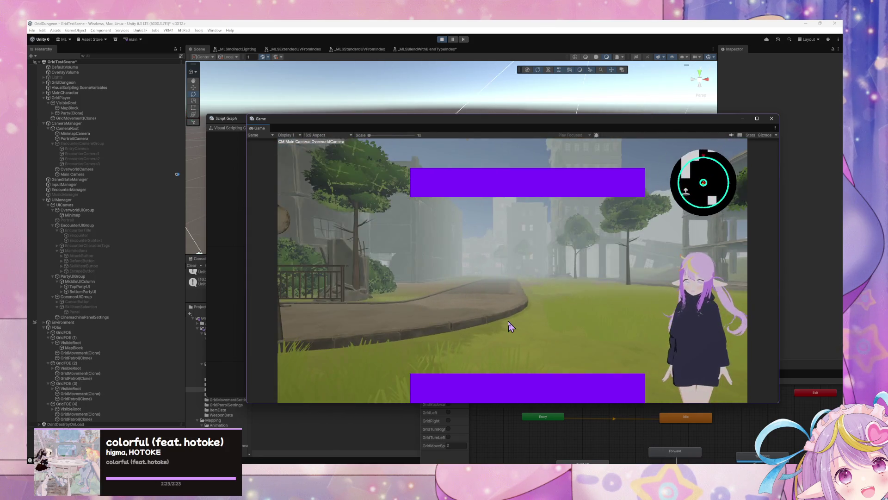
{"action": "key", "text": "Right"}
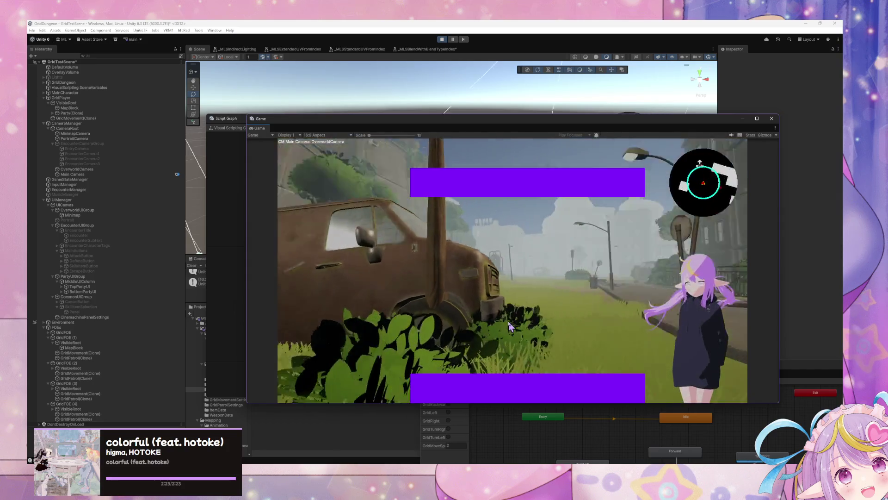
{"action": "key", "text": "Right"}
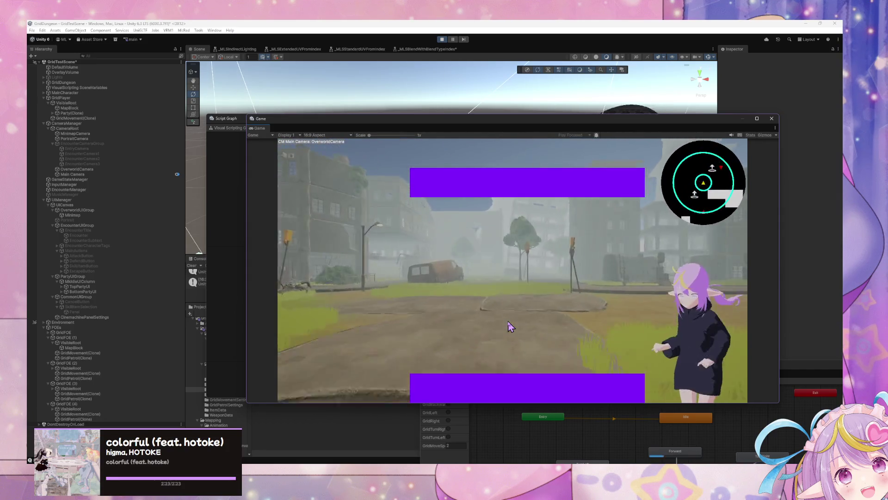
{"action": "key", "text": "Left"}
{"action": "key", "text": "Left"}
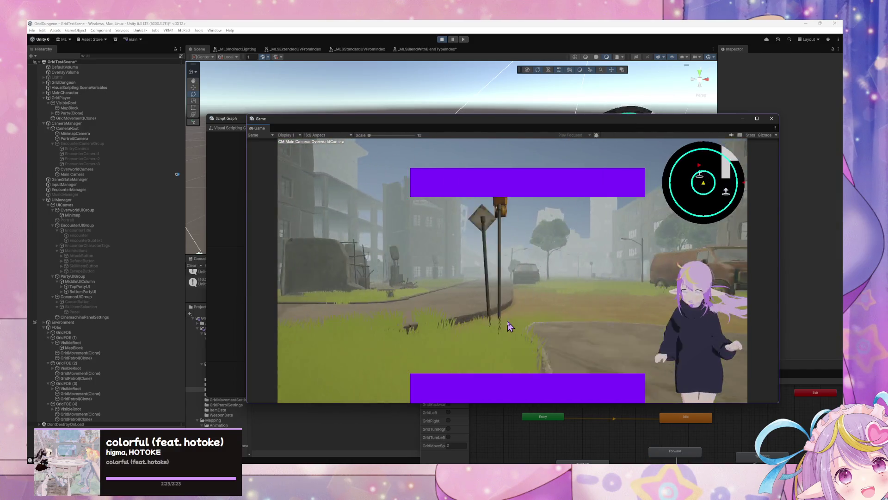
{"action": "key", "text": "Right"}
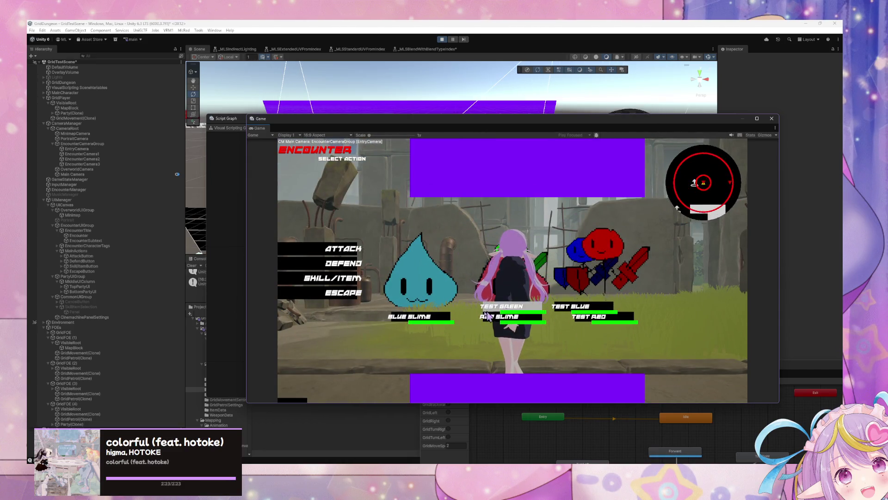
{"action": "left_click", "coordinate": [334, 296]}
Walk through the bushes into another encounter and escape back to the overworld.
{"action": "key", "text": "w"}
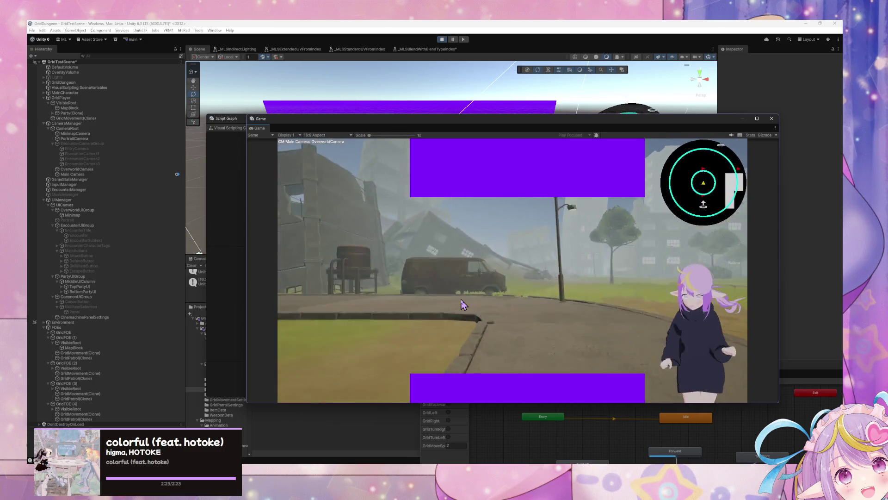
{"action": "key", "text": "q"}
{"action": "key", "text": "w"}
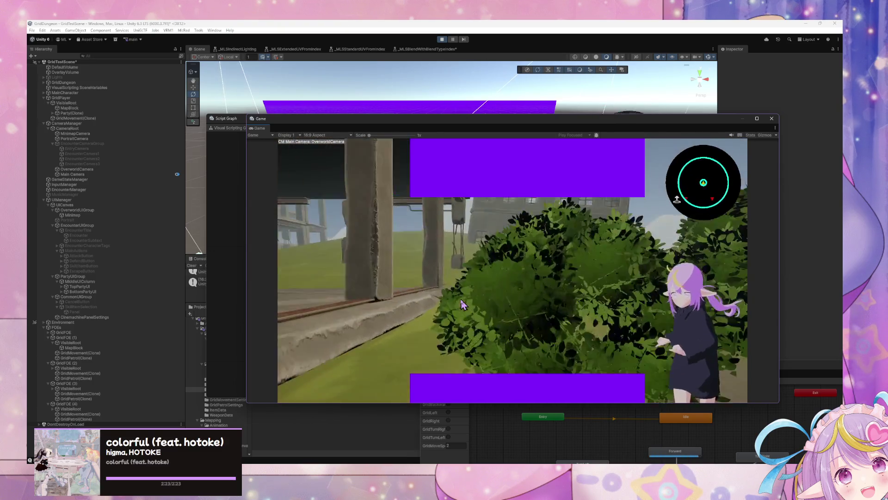
{"action": "key", "text": "e"}
{"action": "key", "text": "w"}
{"action": "key", "text": "e"}
{"action": "key", "text": "e"}
{"action": "key", "text": "e"}
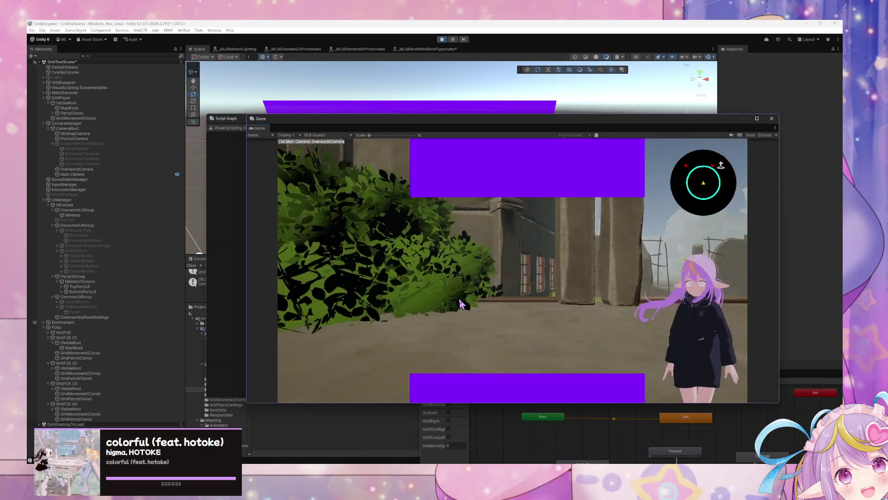
{"action": "key", "text": "w"}
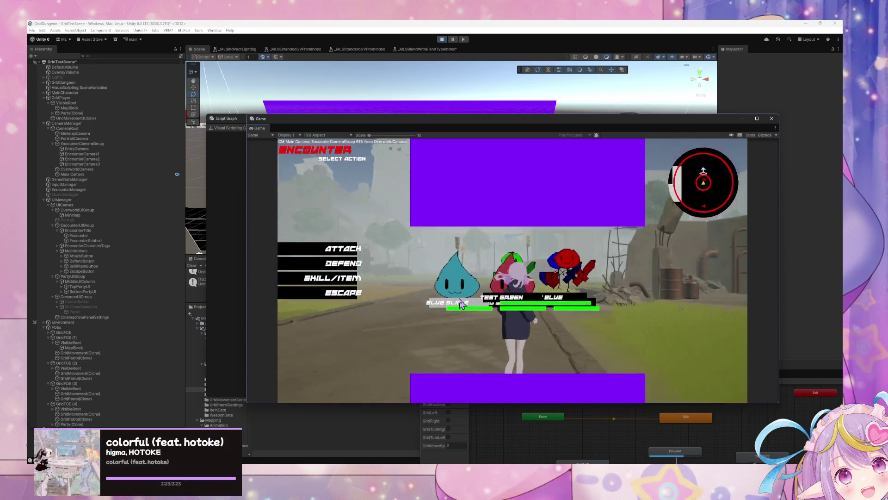
{"action": "left_click", "coordinate": [334, 296]}
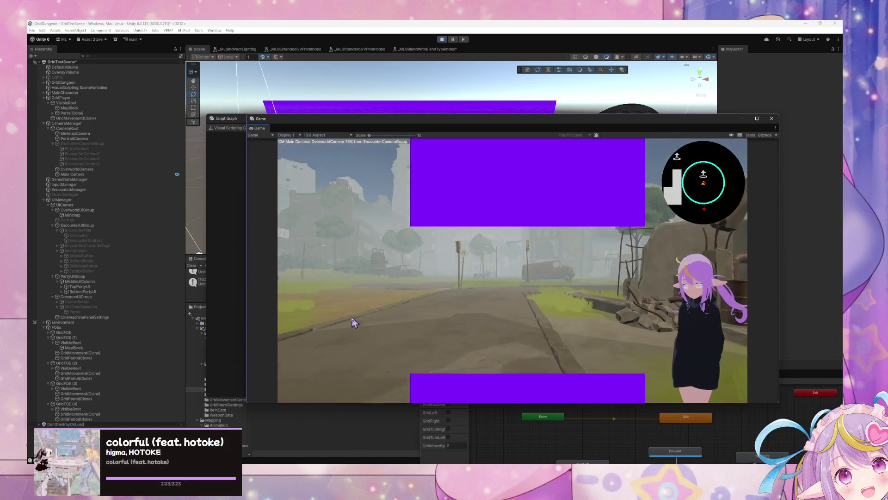
{"action": "left_click", "coordinate": [224, 211]}
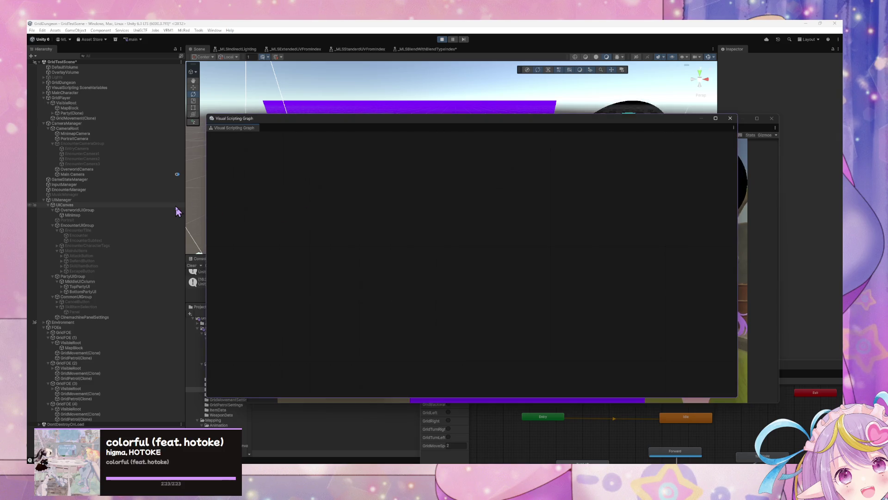
Expand Party(Clone) and open its Initialize state's script graph.
{"action": "left_click", "coordinate": [69, 113]}
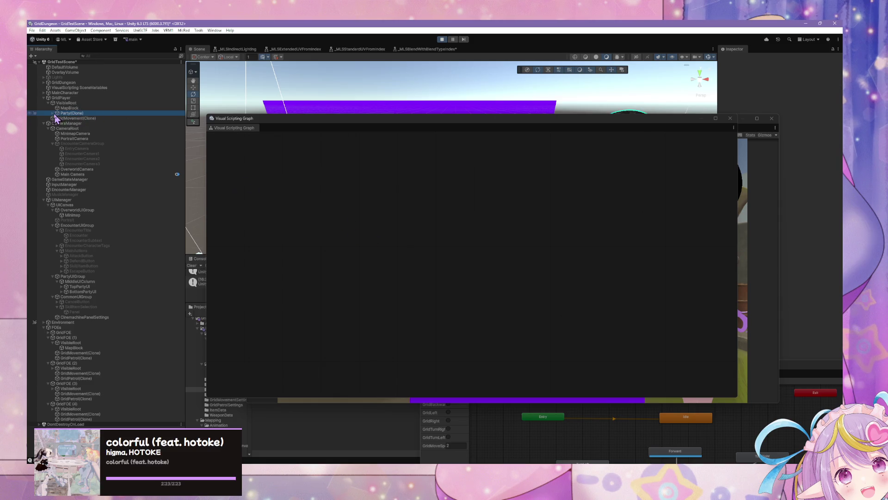
{"action": "left_click", "coordinate": [53, 114]}
{"action": "left_click", "coordinate": [480, 286]}
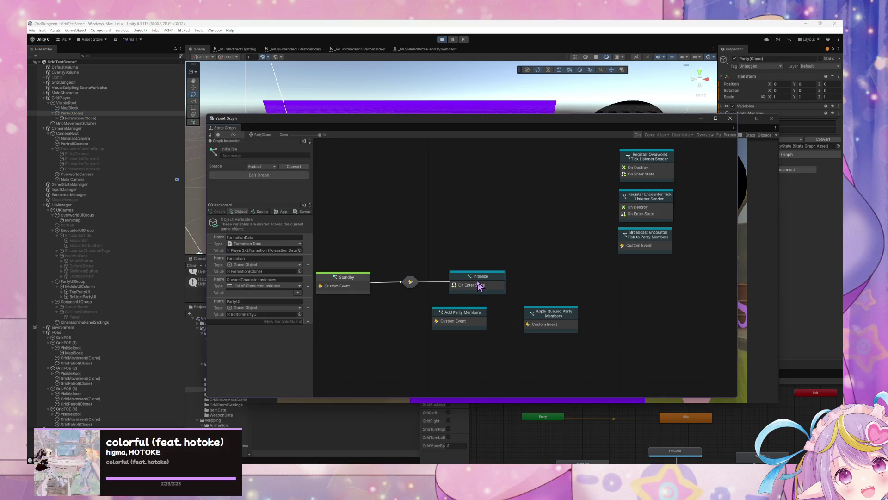
{"action": "double_click", "coordinate": [499, 285]}
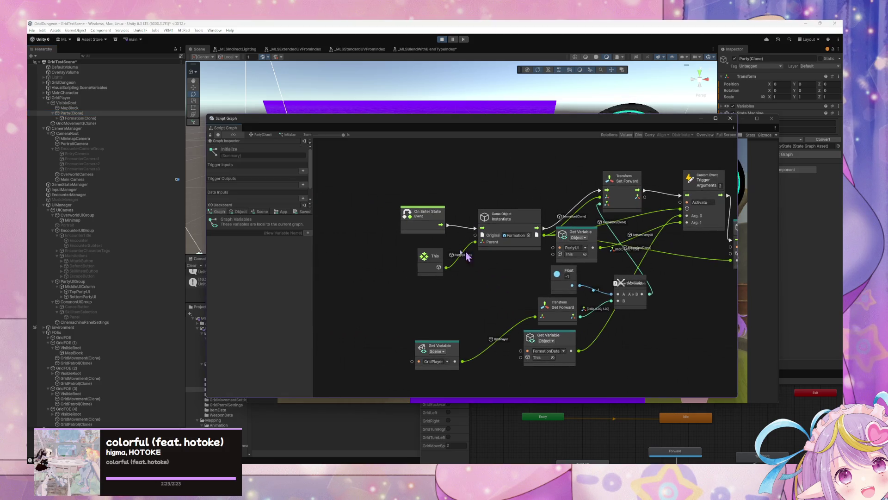
Move Add Party Members below Standby, then open Formation(Clone)'s On Destroy Clean up graph.
{"action": "left_click", "coordinate": [253, 135]}
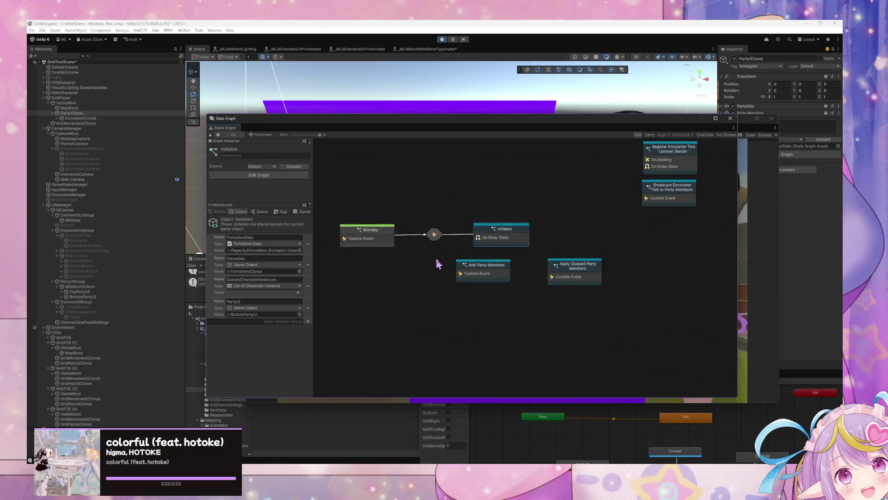
{"action": "left_click_drag", "start_coordinate": [504, 294], "coordinate": [415, 293]}
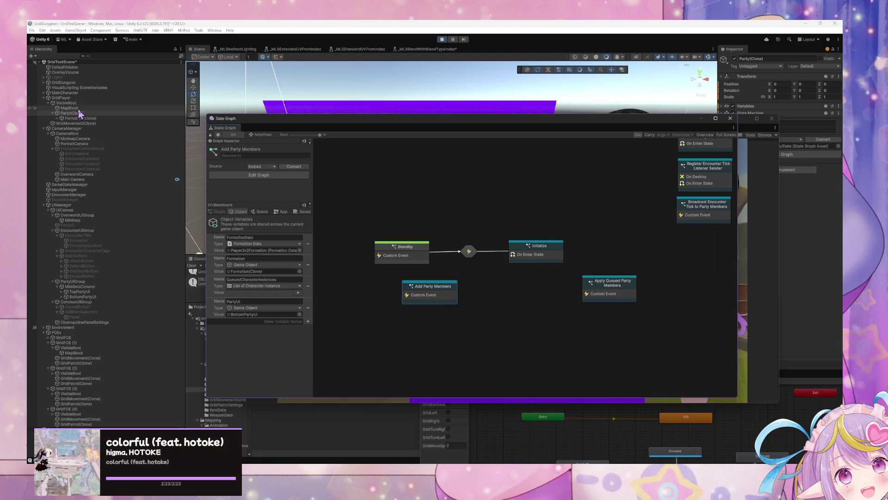
{"action": "left_click", "coordinate": [77, 118]}
{"action": "double_click", "coordinate": [466, 255]}
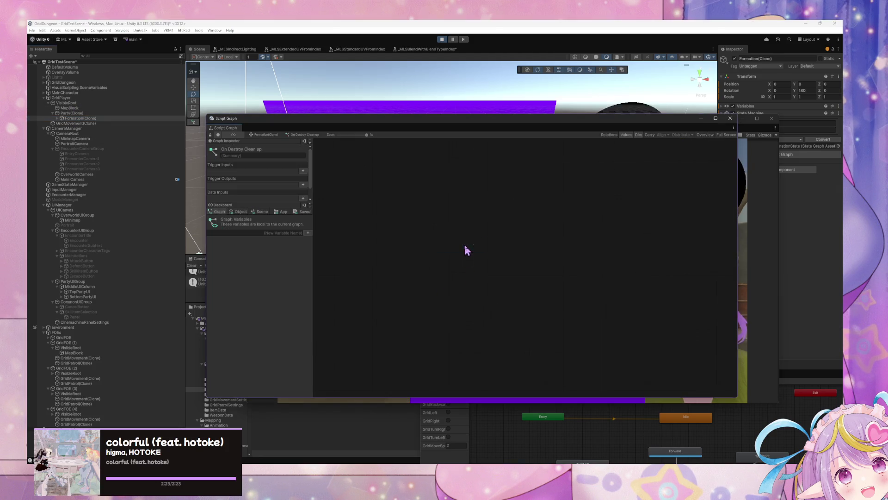
Add an On Destroy event node and a UIRows Get Variable node.
{"action": "right_click", "coordinate": [410, 262]}
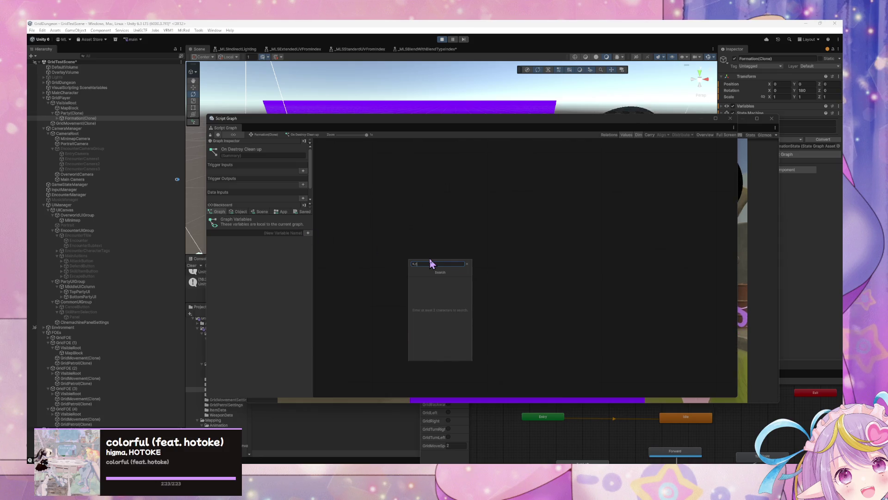
{"action": "type", "text": "on"}
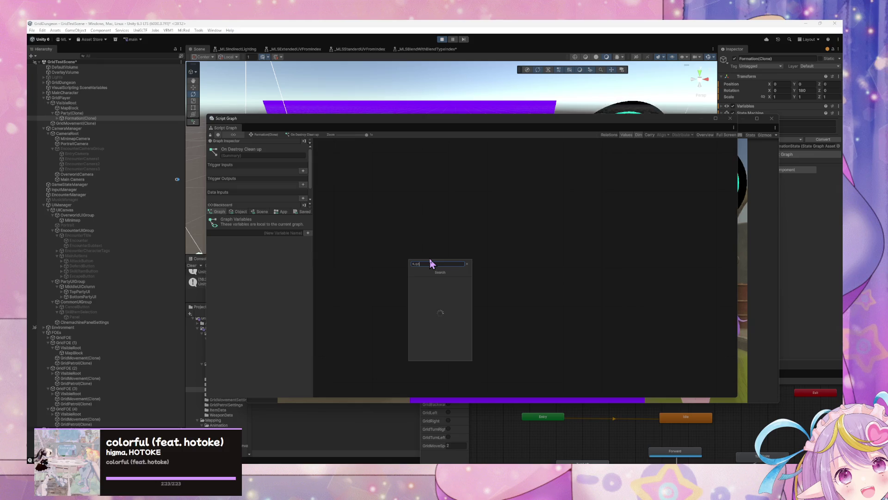
{"action": "type", "text": " destroy"}
{"action": "left_click", "coordinate": [440, 278]}
{"action": "left_click_drag", "start_coordinate": [426, 264], "coordinate": [395, 233]}
{"action": "left_click", "coordinate": [238, 211]}
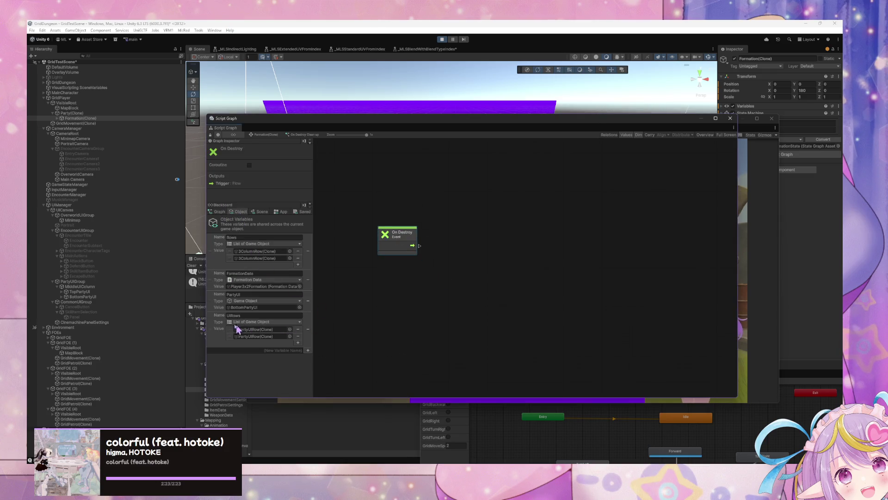
{"action": "left_click_drag", "start_coordinate": [218, 334], "coordinate": [382, 282]}
Add a For Each Loop fed by On Destroy's flow and the UIRows collection, and tidy the nodes.
{"action": "right_click", "coordinate": [480, 259]}
{"action": "left_click", "coordinate": [498, 260]}
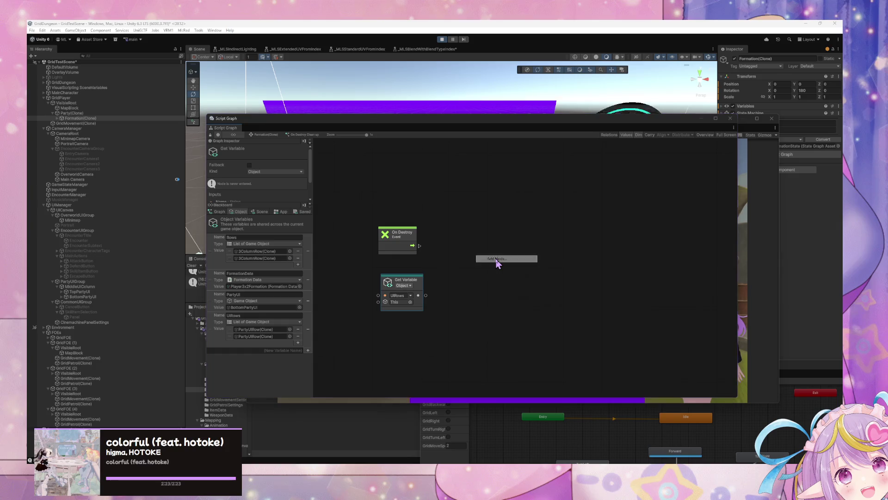
{"action": "type", "text": "fd"}
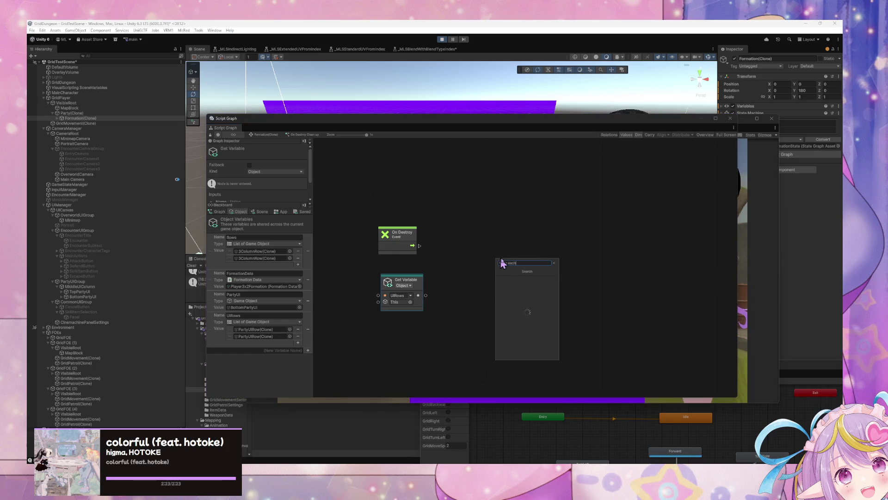
{"action": "left_click", "coordinate": [527, 280]}
{"action": "mouse_move", "coordinate": [493, 262]}
{"action": "left_mouse_down"}
{"action": "mouse_move", "coordinate": [462, 236]}
{"action": "mouse_move", "coordinate": [447, 249]}
{"action": "left_mouse_up"}
{"action": "left_click_drag", "start_coordinate": [425, 295], "coordinate": [439, 256]}
{"action": "mouse_move", "coordinate": [403, 282]}
{"action": "left_mouse_down"}
{"action": "mouse_move", "coordinate": [383, 264]}
{"action": "mouse_move", "coordinate": [394, 266]}
{"action": "left_mouse_up"}
{"action": "left_click_drag", "start_coordinate": [470, 239], "coordinate": [462, 248]}
{"action": "left_click_drag", "start_coordinate": [413, 231], "coordinate": [402, 242]}
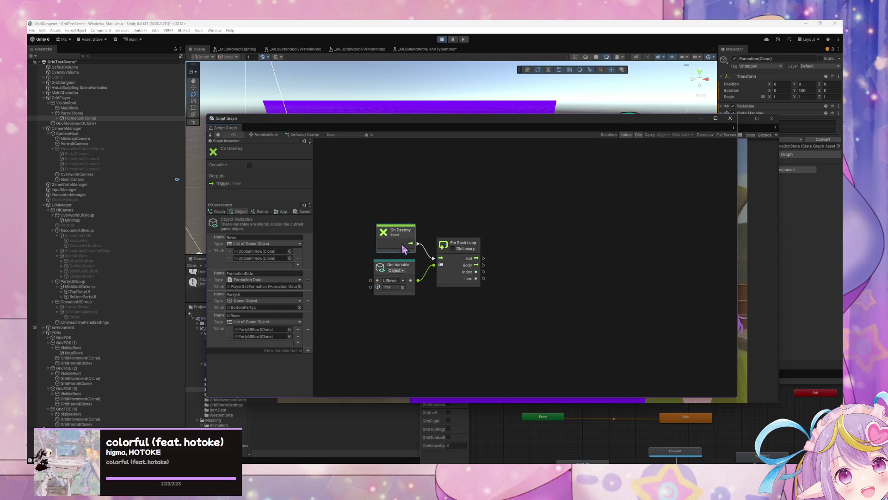
{"action": "left_click", "coordinate": [451, 306]}
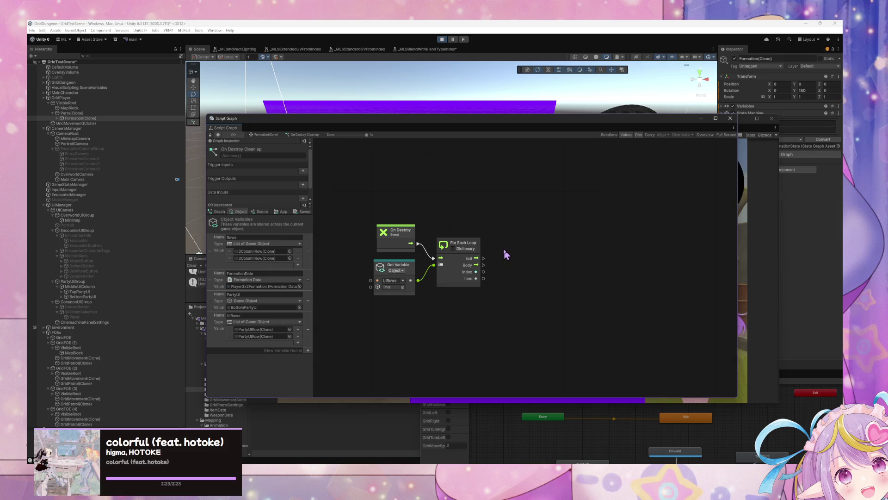
Add a Game Object: Destroy node wired to the loop's Body and Item.
{"action": "right_click", "coordinate": [503, 250]}
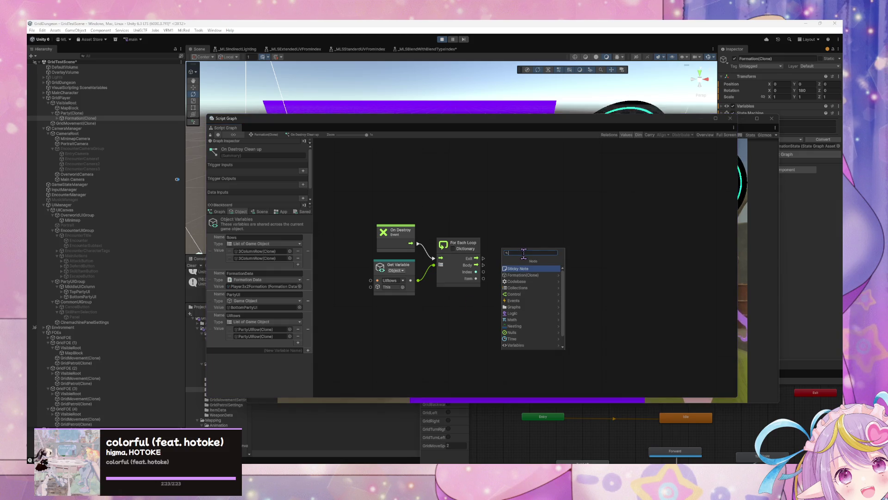
{"action": "type", "text": "game object"}
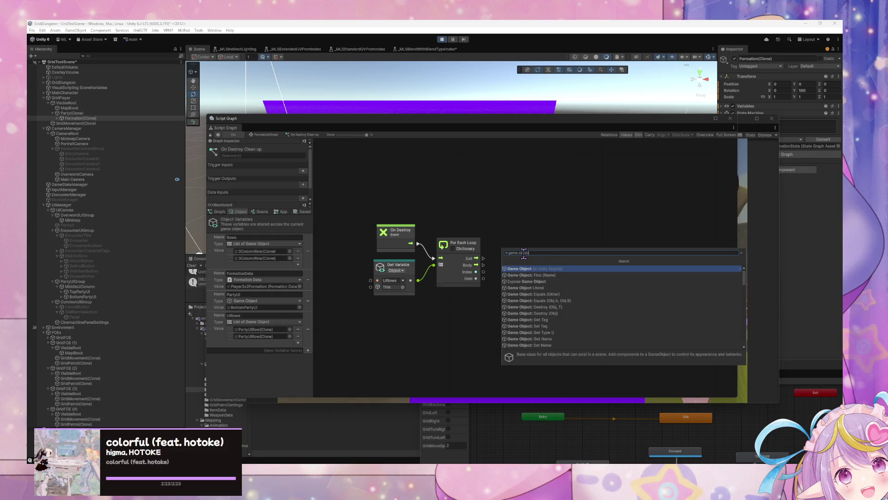
{"action": "type", "text": "da"}
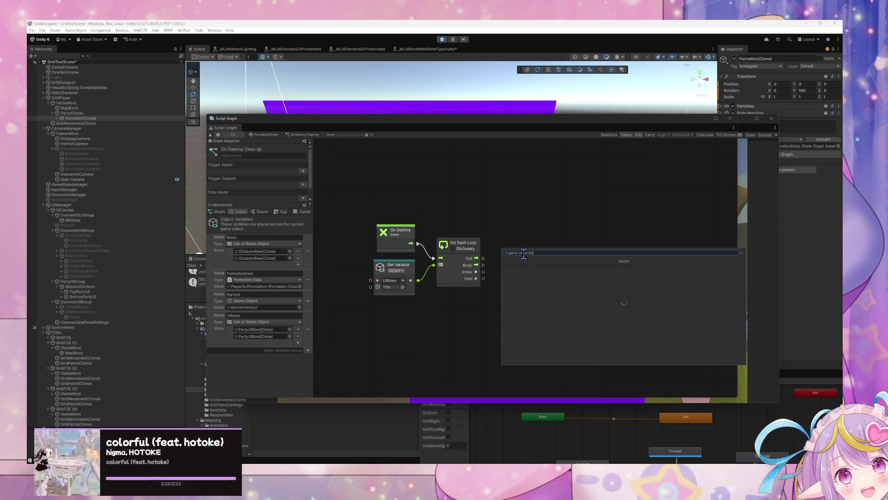
{"action": "key", "text": "Left"}
{"action": "key", "text": "Left"}
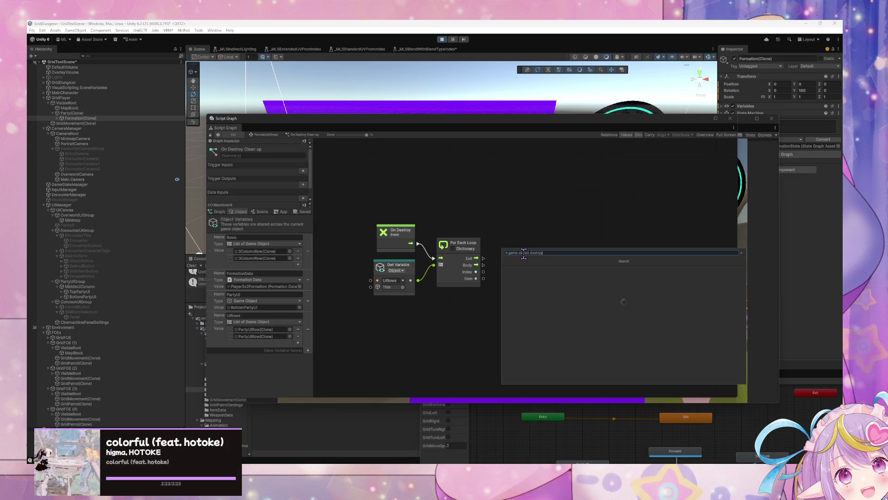
{"action": "key", "text": "Down"}
{"action": "key", "text": "Down"}
{"action": "key", "text": "Up"}
{"action": "key", "text": "Down"}
{"action": "key", "text": "Up"}
{"action": "key", "text": "Return"}
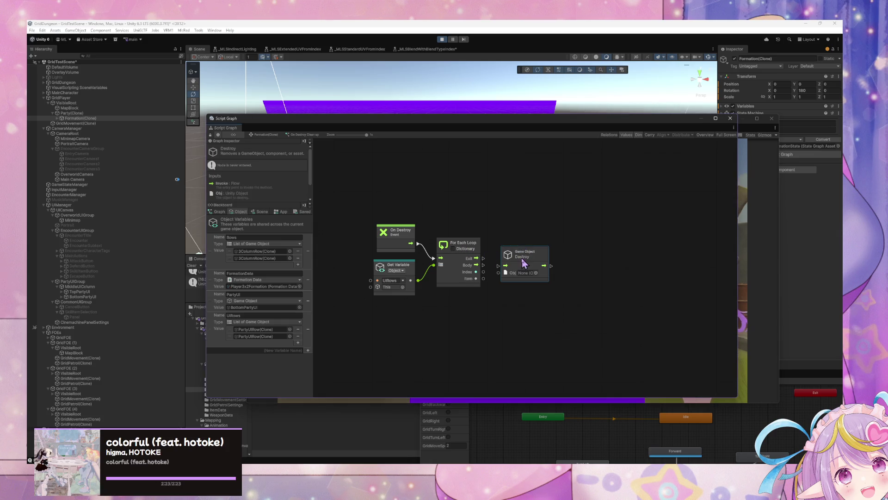
{"action": "left_click_drag", "start_coordinate": [484, 266], "coordinate": [513, 269]}
{"action": "mouse_move", "coordinate": [444, 123]}
{"action": "left_mouse_down"}
{"action": "mouse_move", "coordinate": [545, 206]}
{"action": "mouse_move", "coordinate": [539, 276]}
{"action": "left_mouse_up"}
{"action": "left_click", "coordinate": [542, 142]}
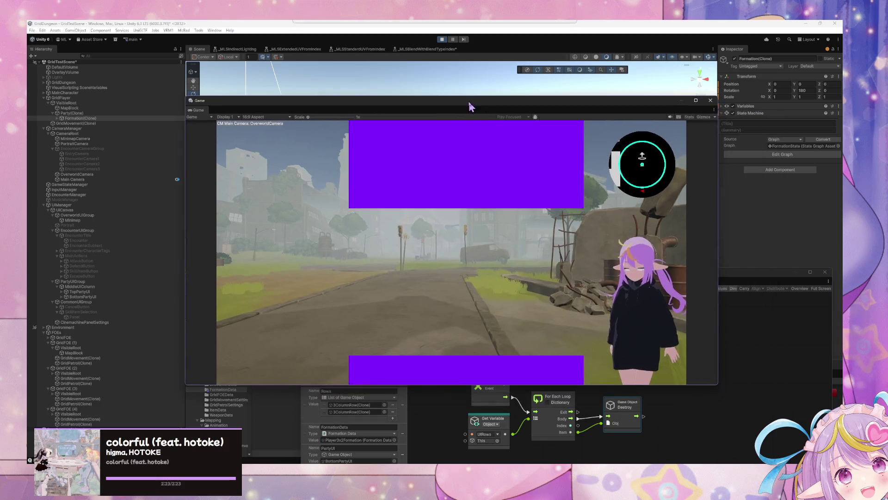
Walk forward into encounters, escape both, then stop Play mode.
{"action": "key", "text": "w"}
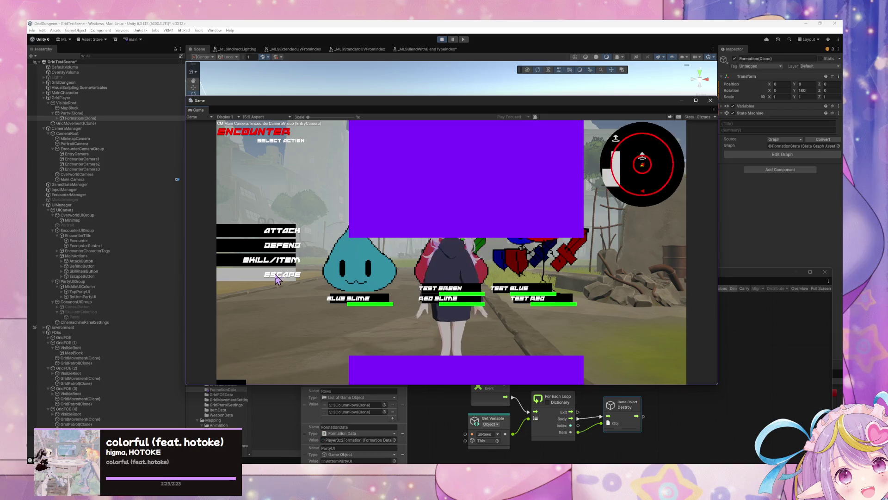
{"action": "left_click", "coordinate": [284, 278]}
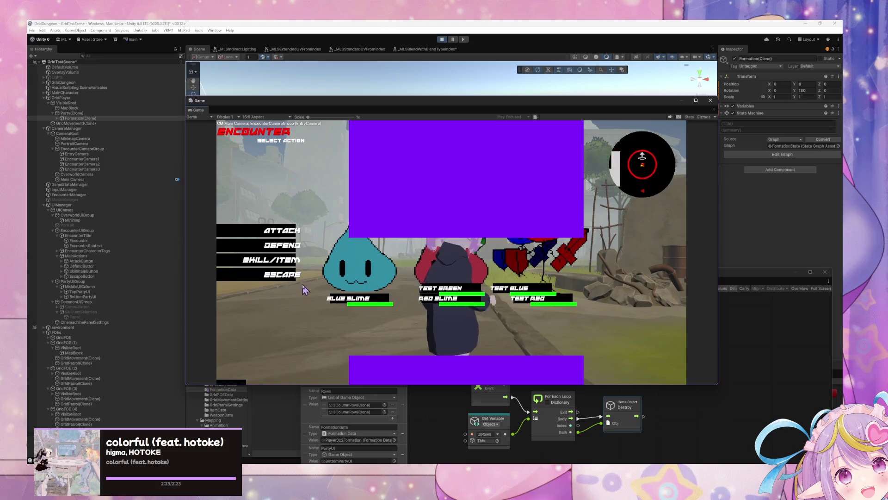
{"action": "left_click", "coordinate": [273, 276]}
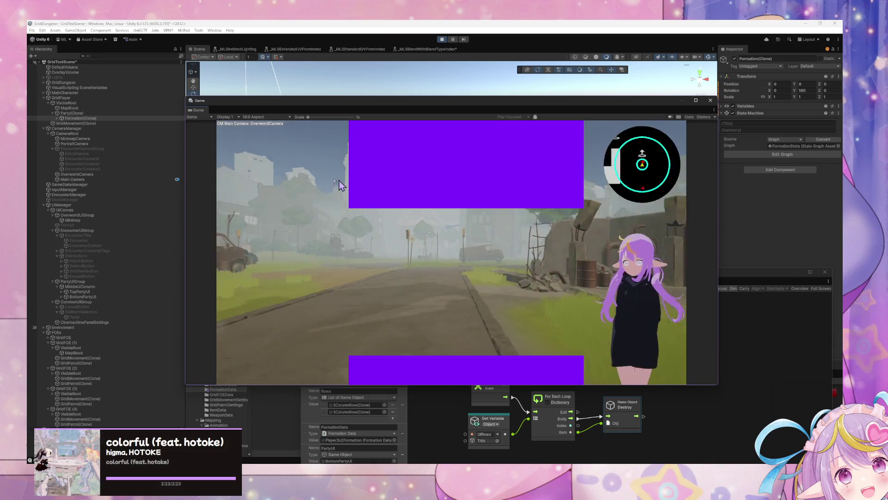
{"action": "left_click", "coordinate": [441, 39]}
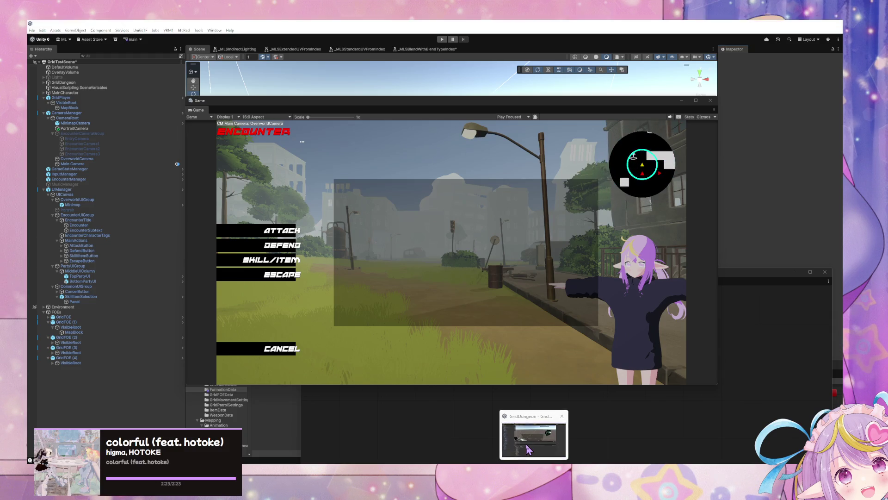
Move the Game and Visual Scripting Graph windows aside and enter Play mode with Ctrl+P.
{"action": "left_click", "coordinate": [428, 419]}
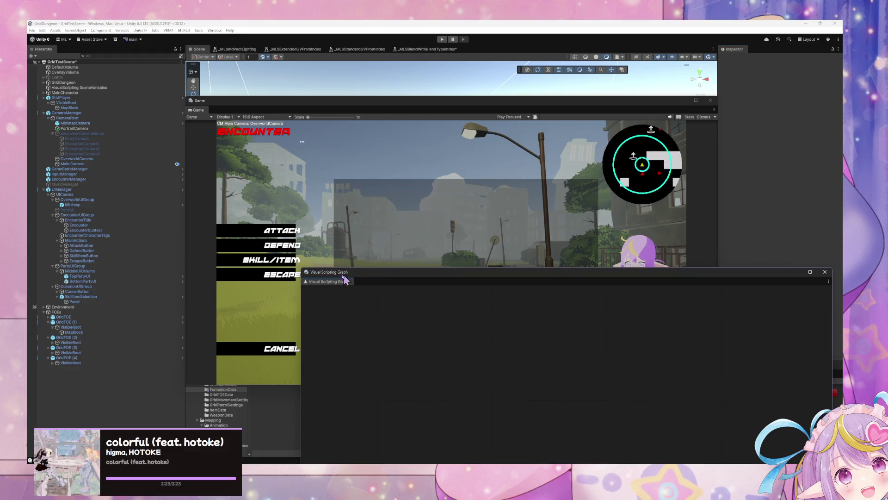
{"action": "left_click", "coordinate": [278, 408]}
{"action": "mouse_move", "coordinate": [244, 111]}
{"action": "left_mouse_down"}
{"action": "mouse_move", "coordinate": [355, 84]}
{"action": "mouse_move", "coordinate": [446, 84]}
{"action": "left_mouse_up"}
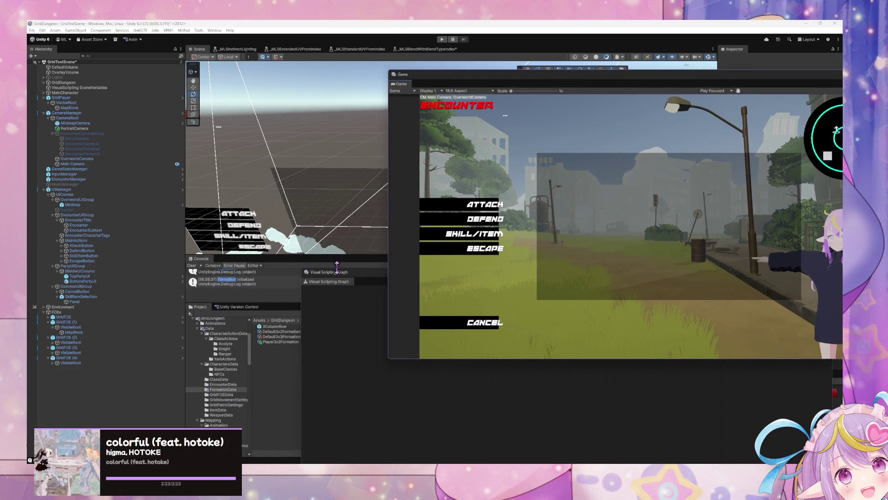
{"action": "left_click_drag", "start_coordinate": [337, 273], "coordinate": [349, 186]}
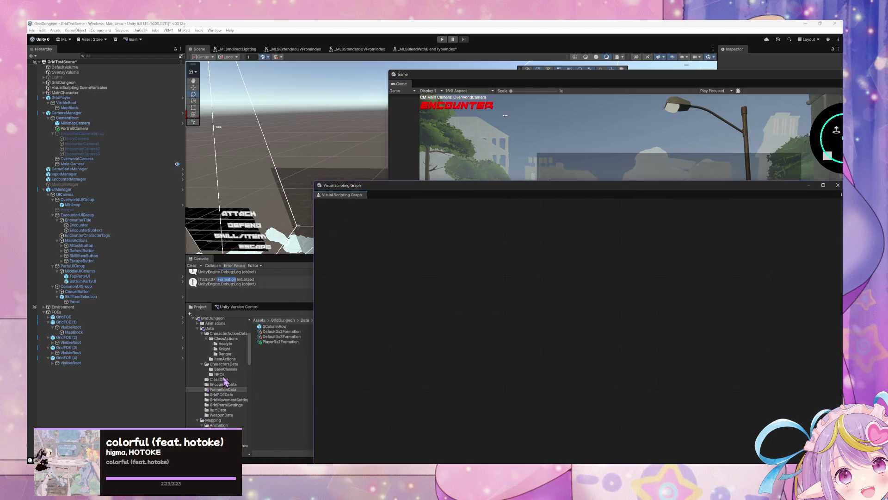
{"action": "scroll", "coordinate": [225, 381], "scroll_direction": "down", "scroll_amount": 8}
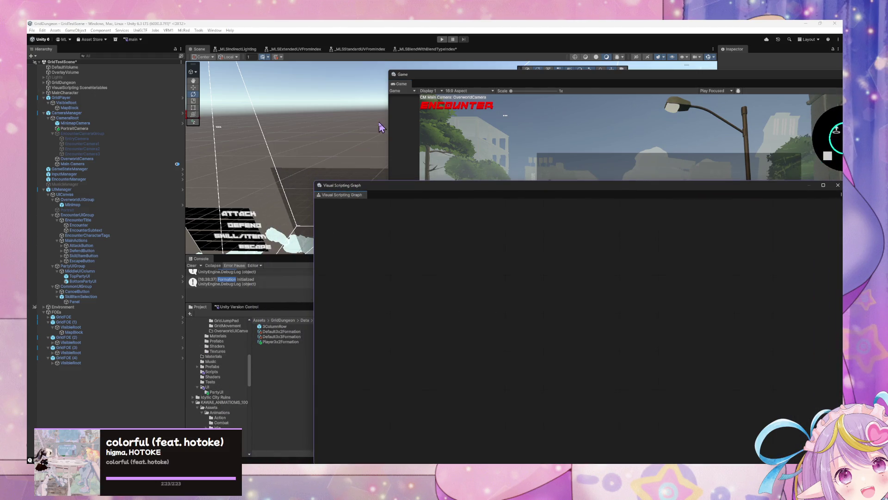
{"action": "key", "text": "ctrl+p"}
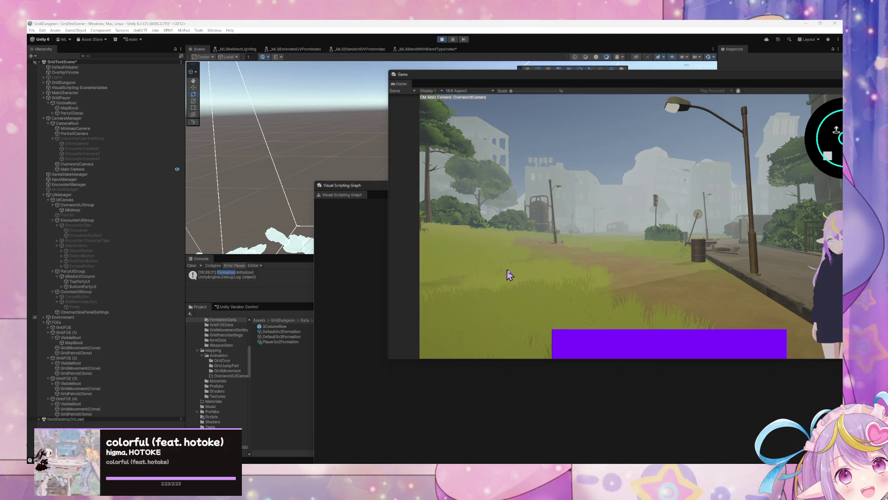
Walk down the road into an encounter, escape it, and turn the view right.
{"action": "key", "text": "w"}
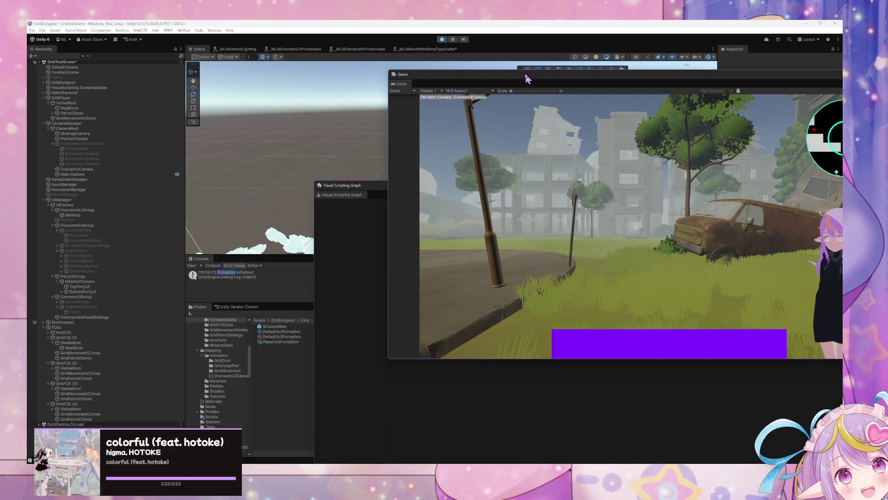
{"action": "left_click_drag", "start_coordinate": [527, 79], "coordinate": [312, 87]}
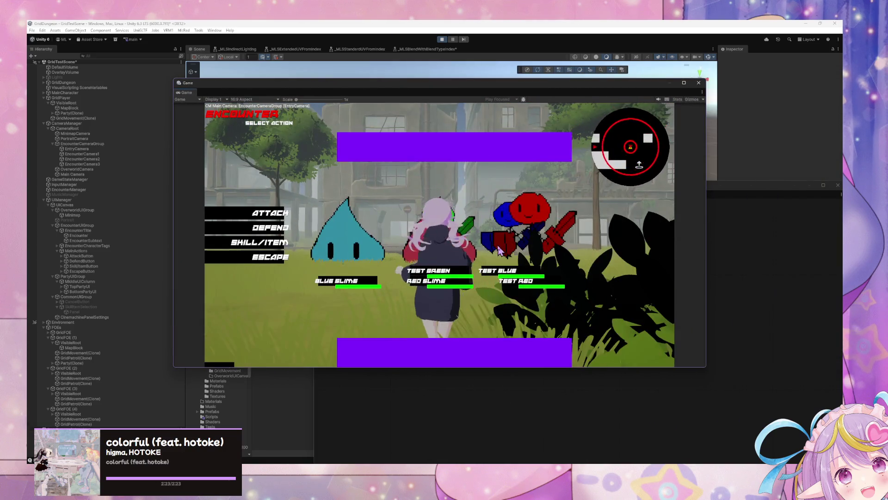
{"action": "left_click", "coordinate": [273, 263]}
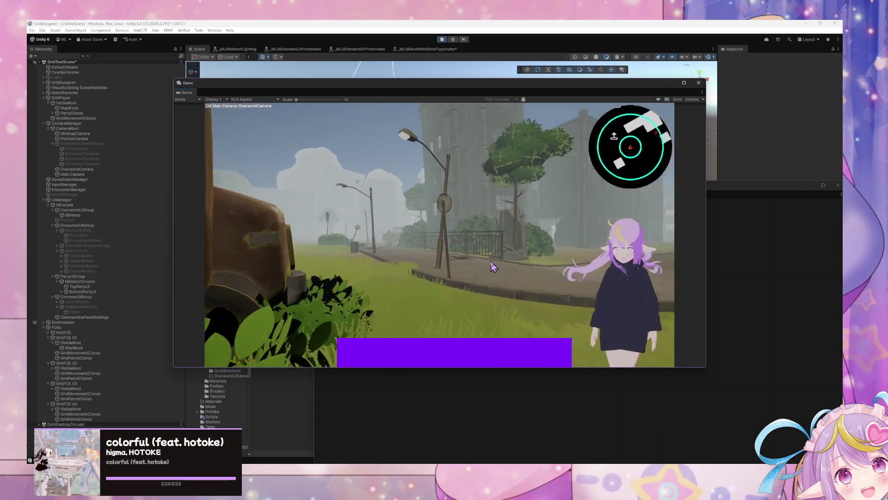
{"action": "key", "text": "e"}
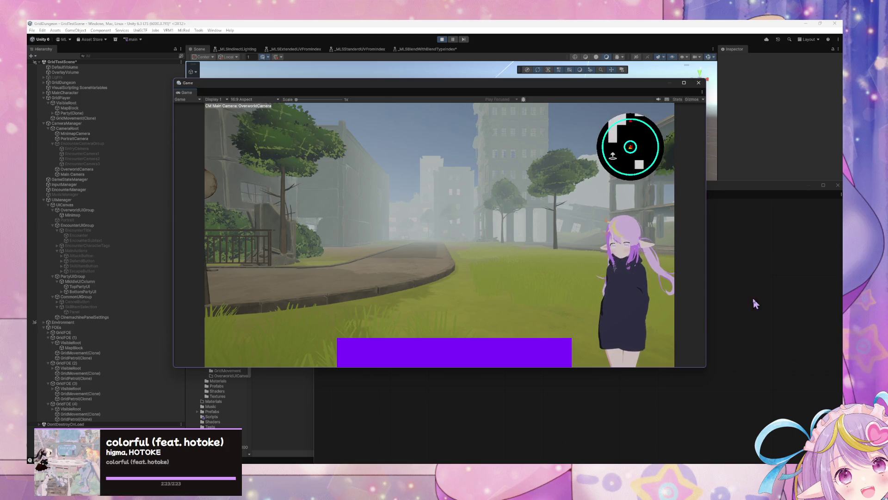
Move the Game window right and down and push the graph window out of the way.
{"action": "mouse_move", "coordinate": [284, 80]}
{"action": "left_mouse_down"}
{"action": "mouse_move", "coordinate": [284, 89]}
{"action": "mouse_move", "coordinate": [562, 126]}
{"action": "left_mouse_up"}
{"action": "left_click", "coordinate": [373, 193]}
{"action": "mouse_move", "coordinate": [373, 193]}
{"action": "left_mouse_down"}
{"action": "mouse_move", "coordinate": [500, 276]}
{"action": "mouse_move", "coordinate": [472, 192]}
{"action": "left_mouse_up"}
{"action": "left_click", "coordinate": [527, 138]}
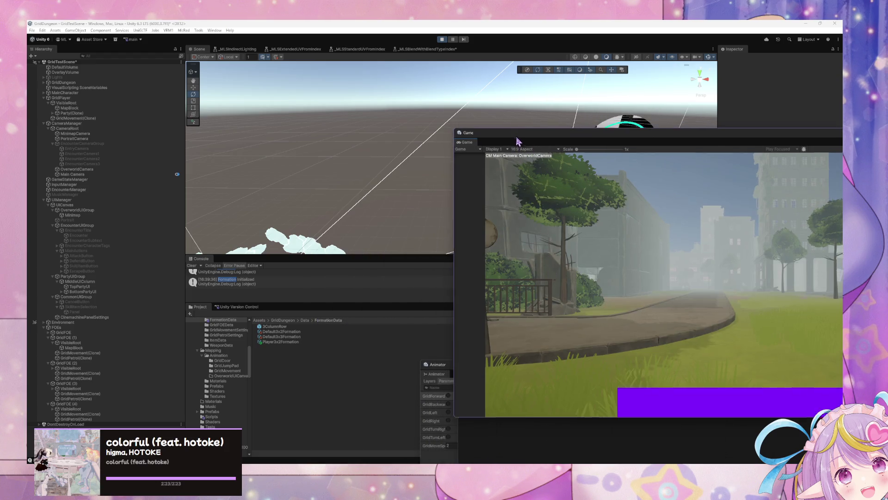
Lower the Game and graph windows, search the Project for 'tag', and undock CharacterTagUI's state graph.
{"action": "left_click_drag", "start_coordinate": [519, 139], "coordinate": [507, 333]}
{"action": "mouse_move", "coordinate": [507, 221]}
{"action": "left_mouse_down"}
{"action": "mouse_move", "coordinate": [528, 371]}
{"action": "mouse_move", "coordinate": [494, 371]}
{"action": "left_mouse_up"}
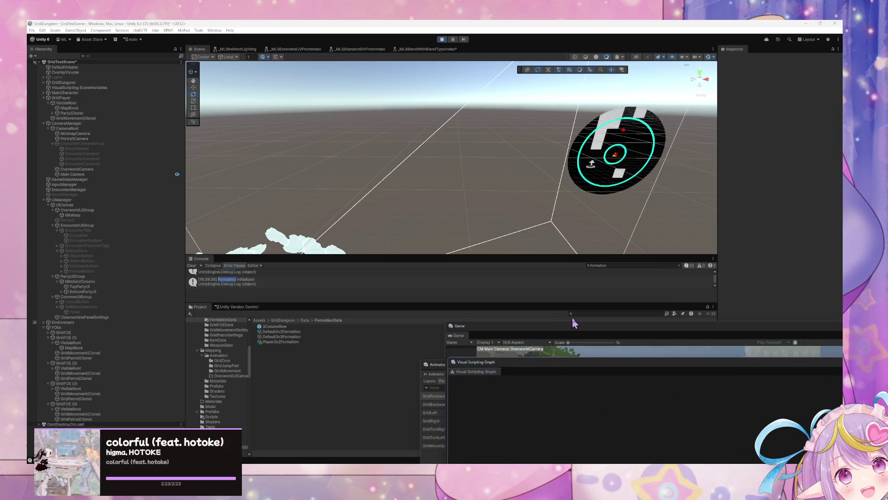
{"action": "left_click", "coordinate": [579, 315]}
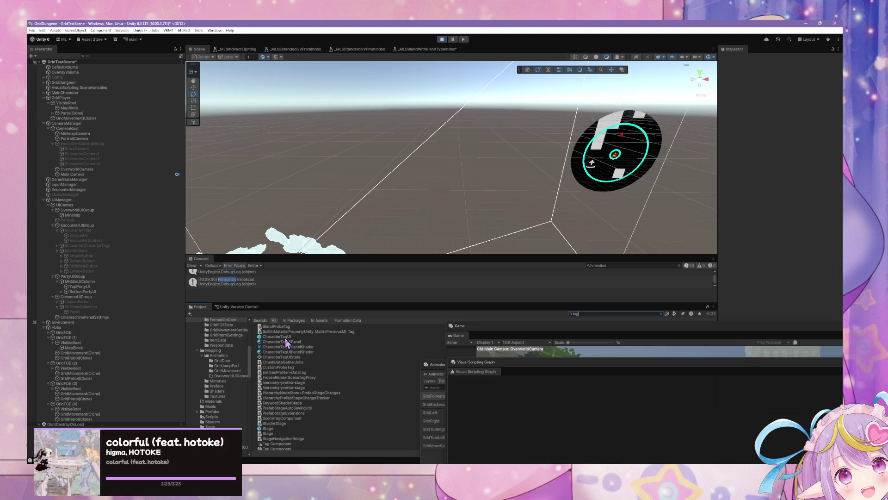
{"action": "type", "text": "tag"}
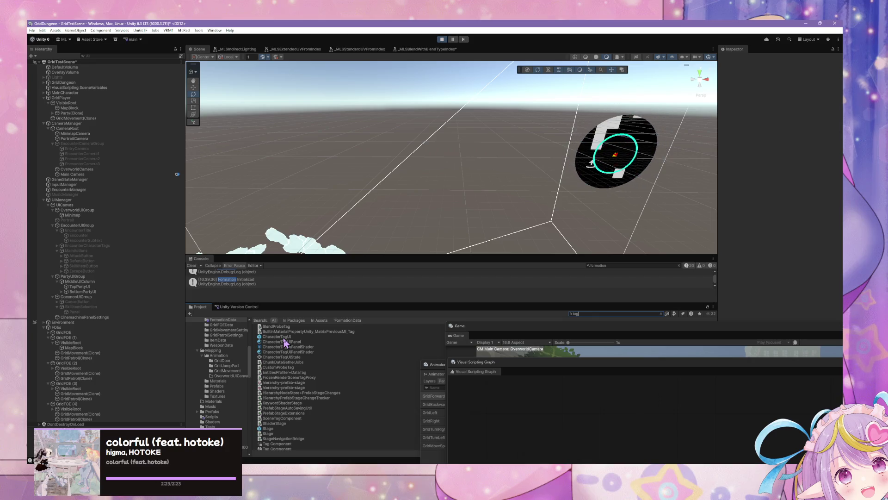
{"action": "left_click", "coordinate": [283, 337]}
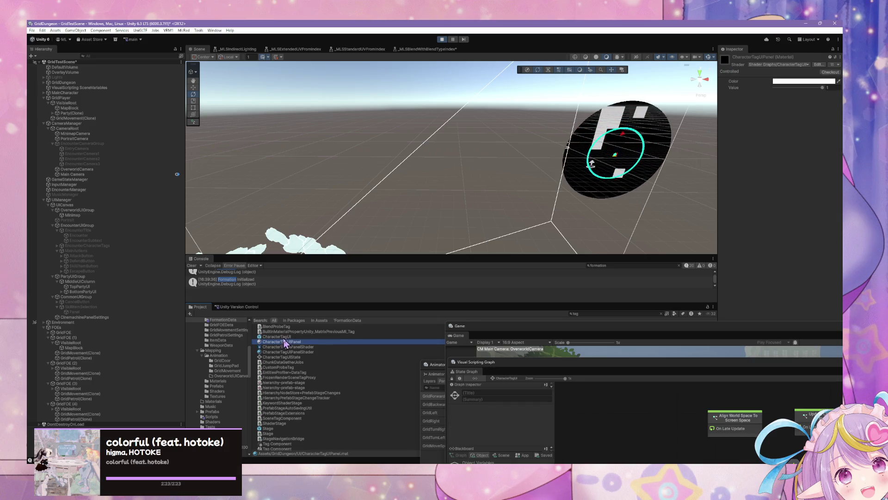
{"action": "left_click_drag", "start_coordinate": [476, 361], "coordinate": [307, 159]}
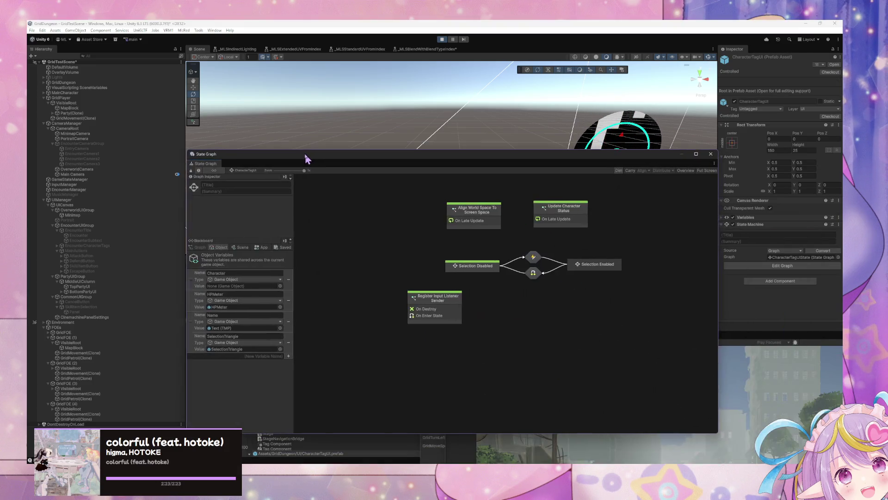
Inspect the Align World Space To Screen Space script graph, then return to CharacterTagUI.
{"action": "left_click", "coordinate": [449, 308]}
{"action": "left_click", "coordinate": [597, 213]}
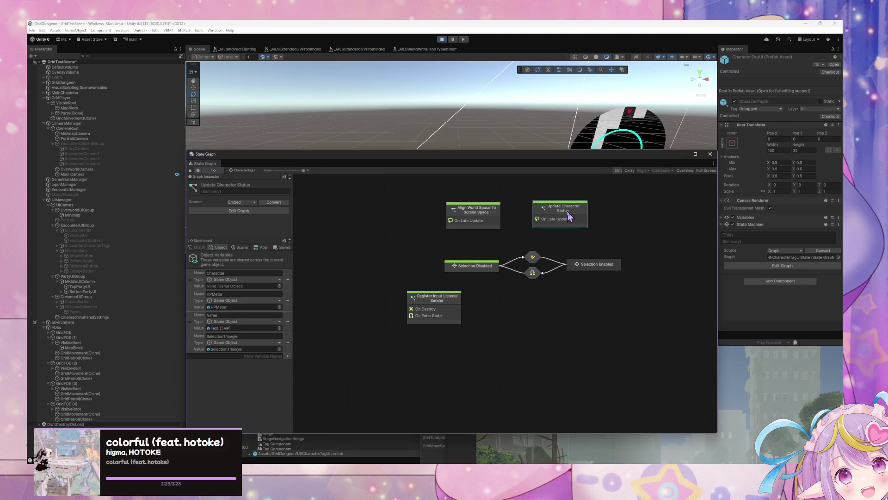
{"action": "left_click", "coordinate": [483, 217]}
{"action": "double_click", "coordinate": [450, 214]}
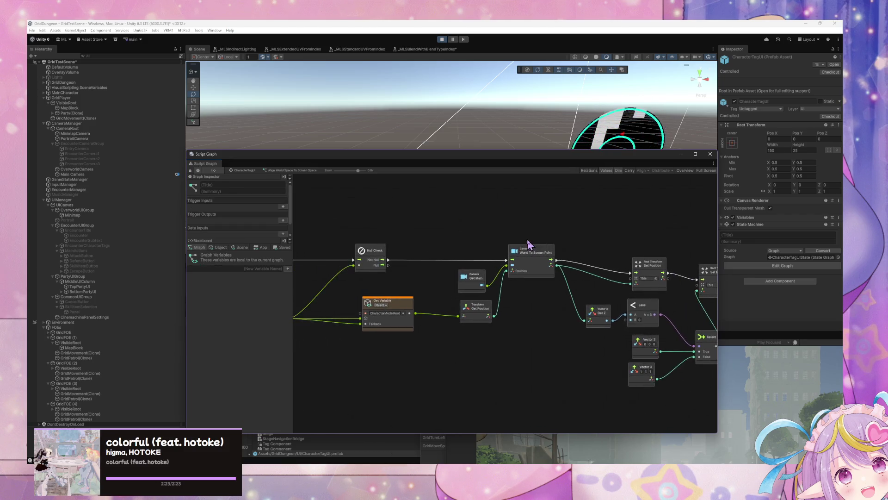
{"action": "scroll", "coordinate": [576, 284], "scroll_direction": "up", "scroll_amount": 2}
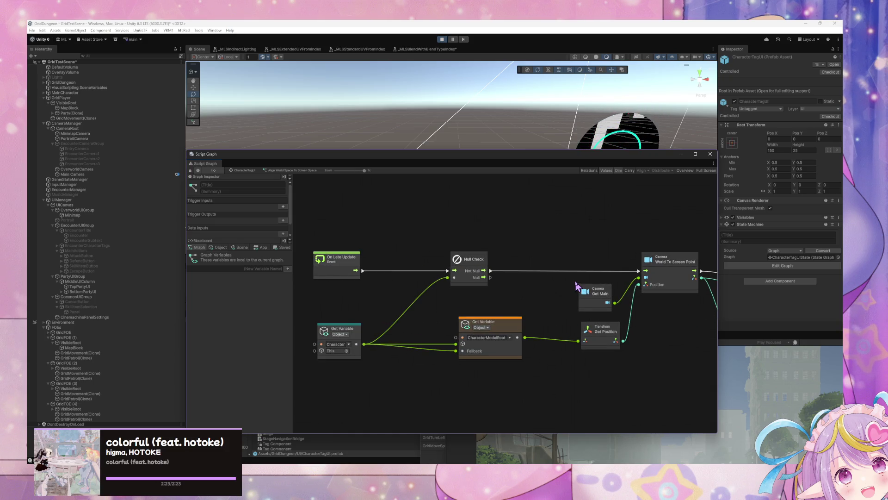
{"action": "scroll", "coordinate": [575, 280], "scroll_direction": "down", "scroll_amount": 2}
{"action": "scroll", "coordinate": [576, 280], "scroll_direction": "up", "scroll_amount": 1}
{"action": "scroll", "coordinate": [443, 225], "scroll_direction": "down", "scroll_amount": 3}
{"action": "left_click", "coordinate": [245, 170]}
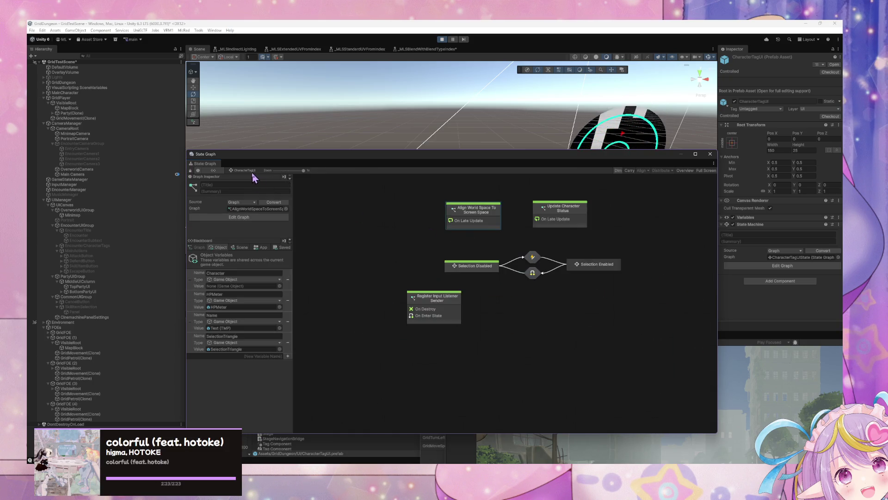
Toggle off Align World Space's start state, move the Game window up-left, and expand Party(Clone).
{"action": "right_click", "coordinate": [474, 217]}
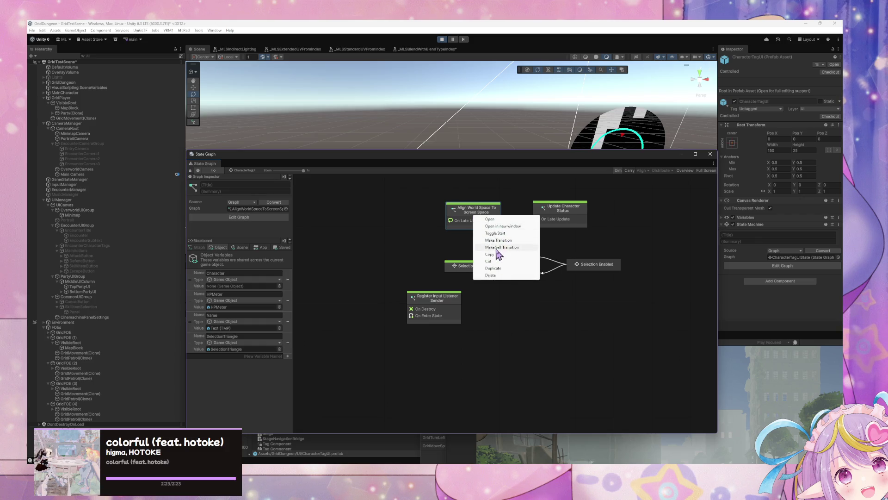
{"action": "left_click", "coordinate": [504, 234]}
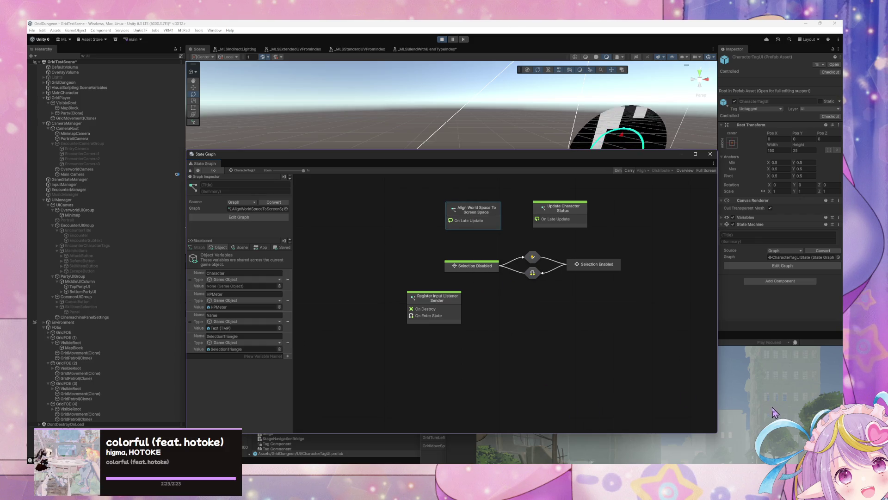
{"action": "left_click", "coordinate": [755, 391]}
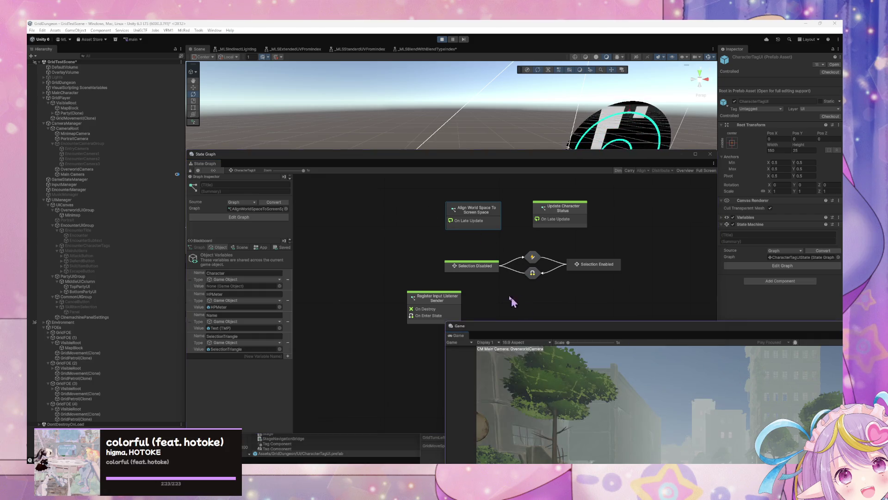
{"action": "mouse_move", "coordinate": [553, 327]}
{"action": "left_mouse_down"}
{"action": "mouse_move", "coordinate": [293, 87]}
{"action": "mouse_move", "coordinate": [303, 103]}
{"action": "left_mouse_up"}
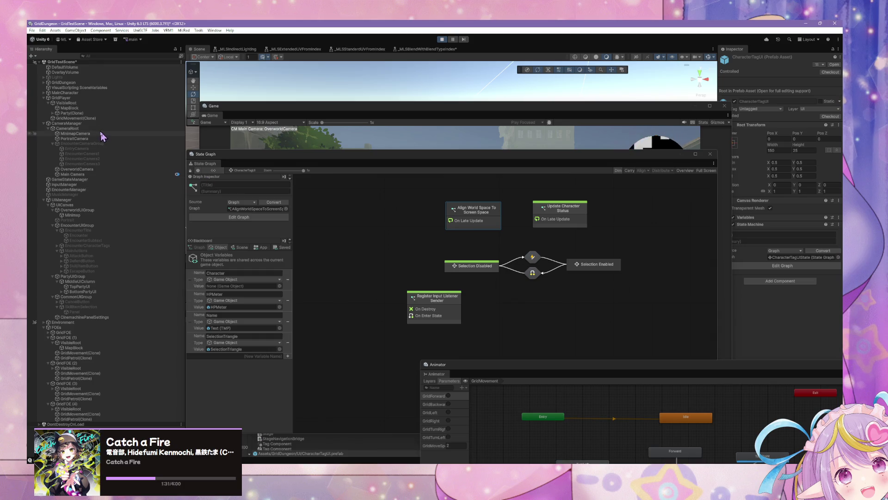
{"action": "left_click", "coordinate": [57, 113]}
{"action": "left_click", "coordinate": [53, 113]}
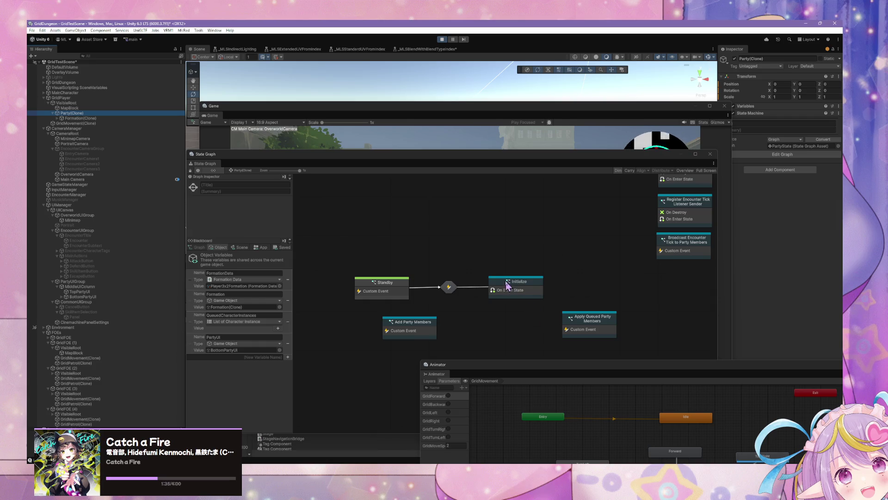
Open the Add Party Members script graph from the Initialize state and survey its nodes.
{"action": "left_click", "coordinate": [512, 298]}
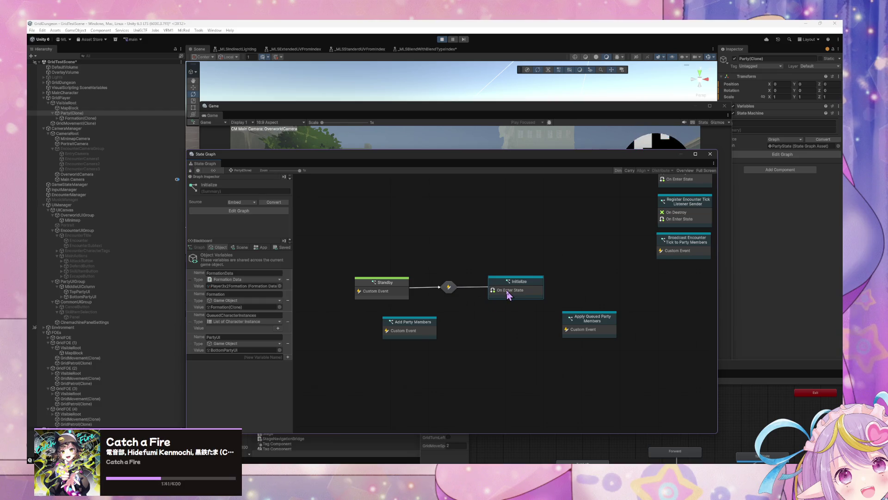
{"action": "double_click", "coordinate": [426, 330]}
{"action": "mouse_move", "coordinate": [427, 217]}
{"action": "left_mouse_down"}
{"action": "mouse_move", "coordinate": [444, 253]}
{"action": "mouse_move", "coordinate": [508, 277]}
{"action": "left_mouse_up"}
{"action": "left_click", "coordinate": [463, 335]}
{"action": "left_click_drag", "start_coordinate": [614, 275], "coordinate": [500, 255]}
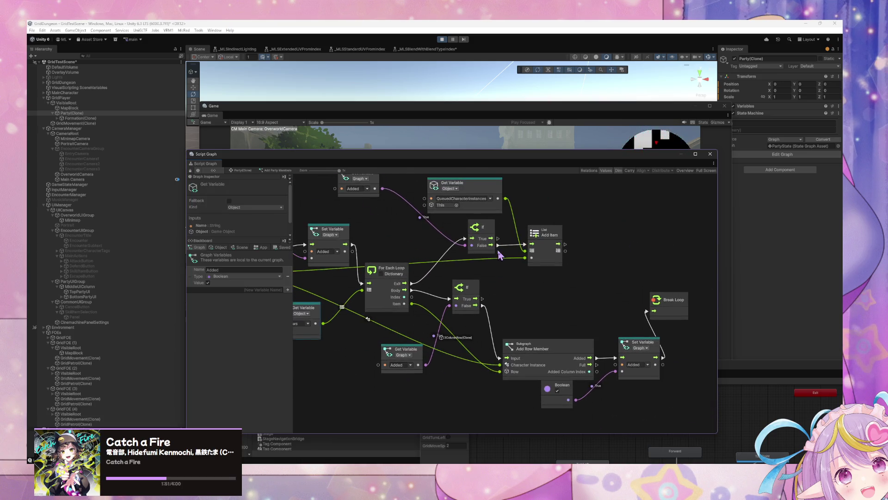
{"action": "left_click_drag", "start_coordinate": [417, 355], "coordinate": [400, 349]}
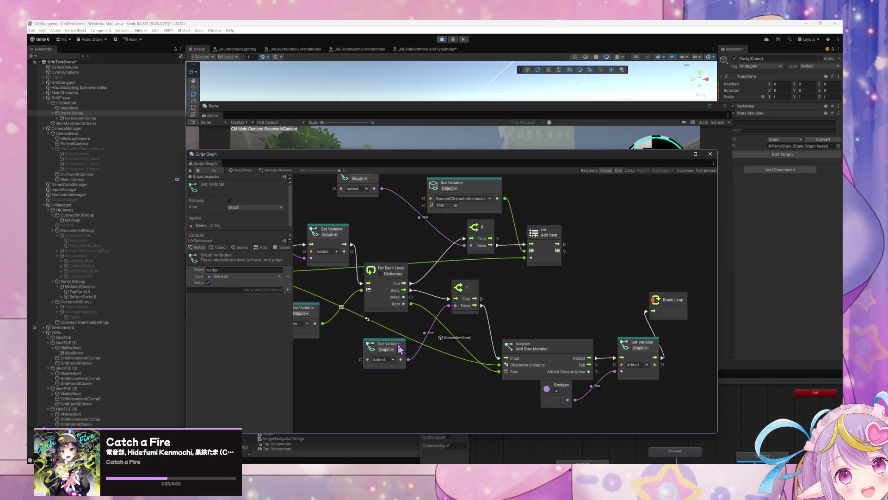
Open the Add Row Member subgraph and pan across its Instantiate, Set Variable and For Each Loop nodes.
{"action": "double_click", "coordinate": [558, 343]}
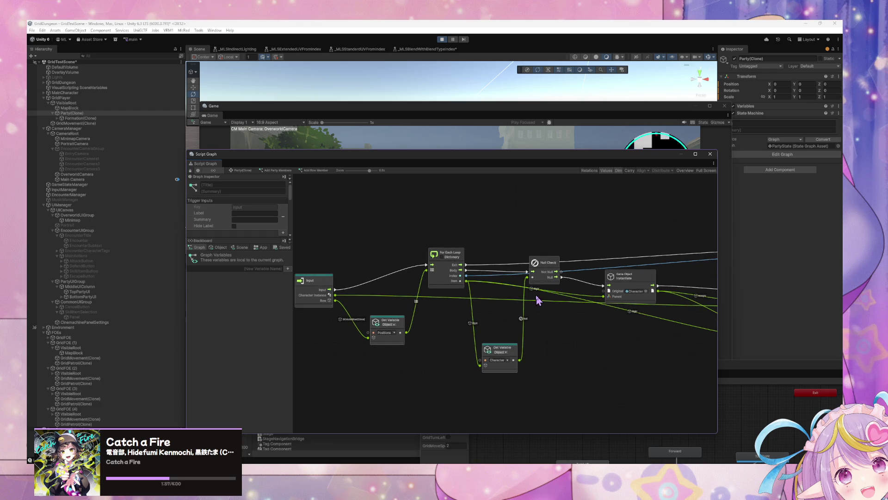
{"action": "scroll", "coordinate": [536, 298], "scroll_direction": "right", "scroll_amount": 10}
{"action": "scroll", "coordinate": [505, 336], "scroll_direction": "right", "scroll_amount": 1}
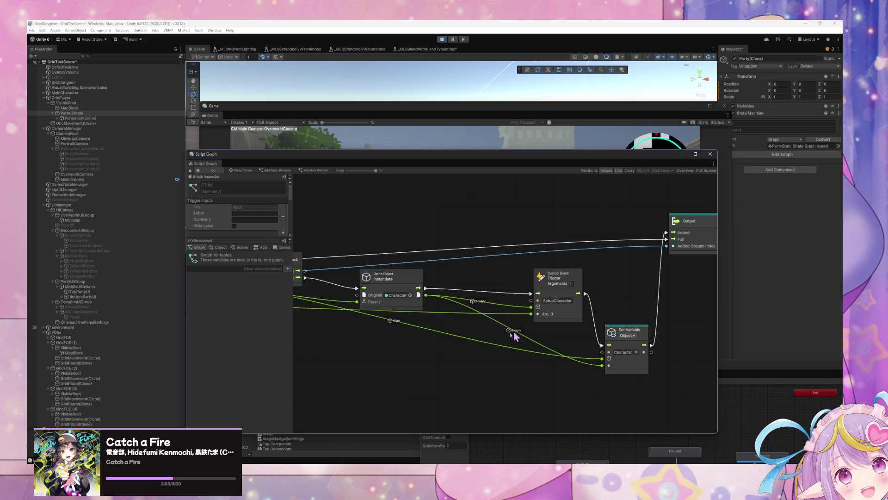
{"action": "scroll", "coordinate": [513, 337], "scroll_direction": "left", "scroll_amount": 14}
{"action": "mouse_move", "coordinate": [606, 368]}
{"action": "left_mouse_down"}
{"action": "mouse_move", "coordinate": [463, 353]}
{"action": "mouse_move", "coordinate": [377, 360]}
{"action": "left_mouse_up"}
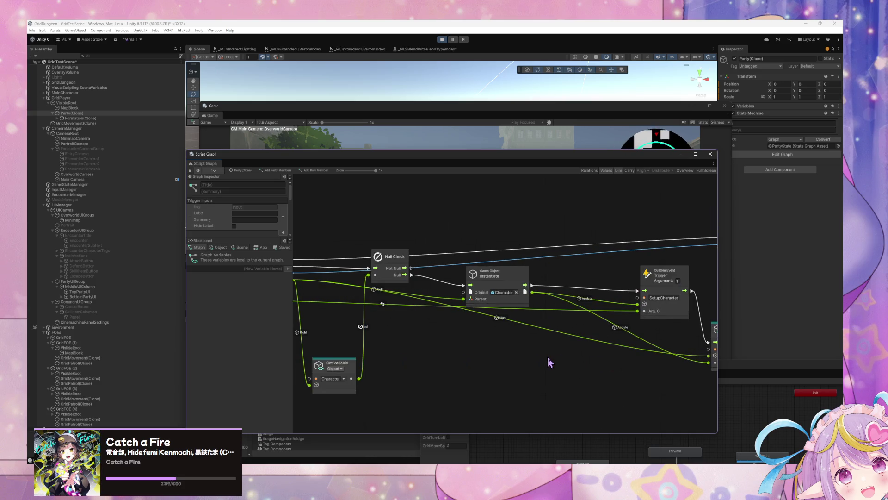
{"action": "mouse_move", "coordinate": [548, 361]}
{"action": "left_mouse_down"}
{"action": "mouse_move", "coordinate": [459, 367]}
{"action": "mouse_move", "coordinate": [522, 361]}
{"action": "left_mouse_up"}
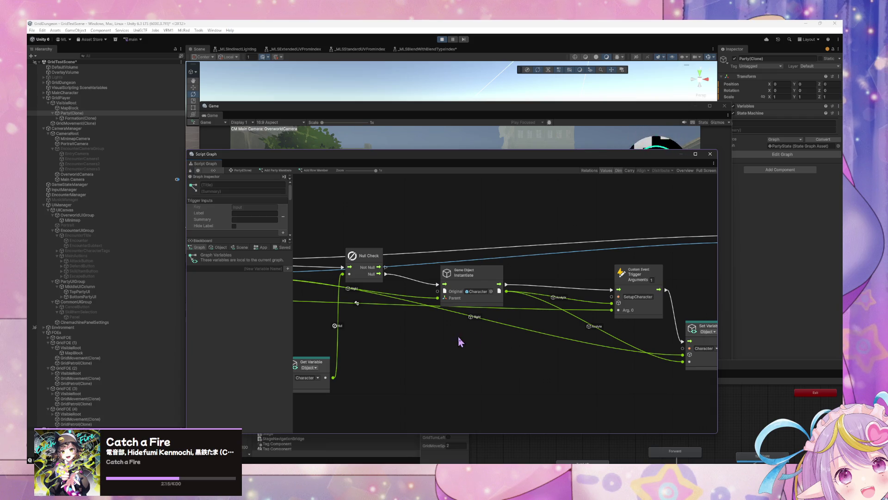
{"action": "left_click_drag", "start_coordinate": [460, 342], "coordinate": [603, 326]}
{"action": "left_click_drag", "start_coordinate": [453, 325], "coordinate": [547, 313]}
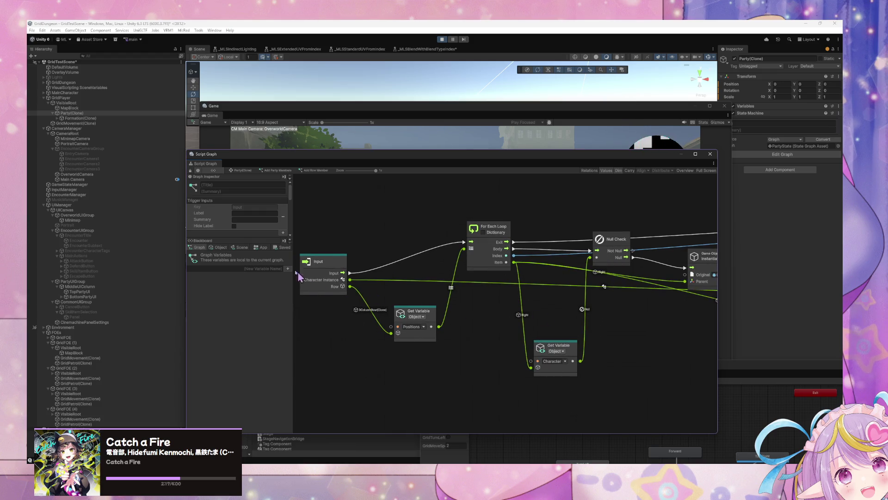
{"action": "left_click_drag", "start_coordinate": [331, 160], "coordinate": [571, 181]}
{"action": "mouse_move", "coordinate": [305, 115]}
{"action": "left_mouse_down"}
{"action": "mouse_move", "coordinate": [567, 147]}
{"action": "mouse_move", "coordinate": [413, 113]}
{"action": "mouse_move", "coordinate": [188, 123]}
{"action": "left_mouse_up"}
{"action": "left_click", "coordinate": [664, 392]}
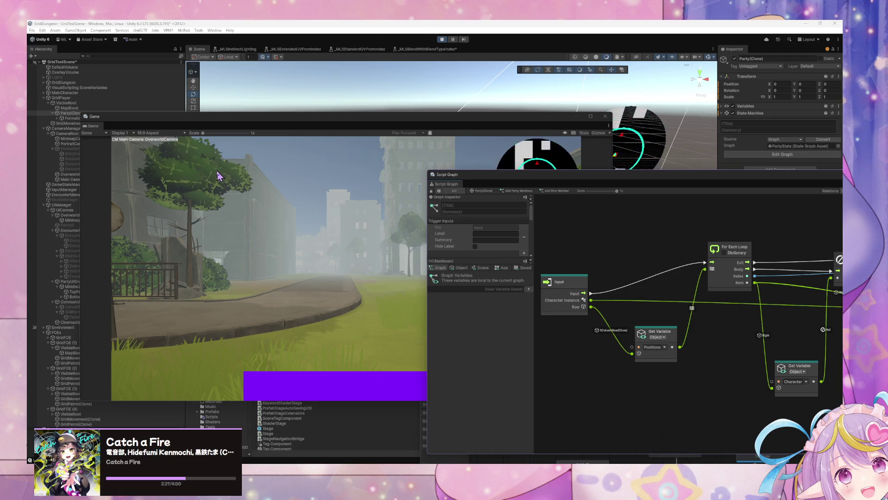
Return to the parent Add Party Members graph and reposition the Add Row Member, Set Variable and Boolean nodes.
{"action": "mouse_move", "coordinate": [532, 182]}
{"action": "left_mouse_down"}
{"action": "mouse_move", "coordinate": [299, 145]}
{"action": "mouse_move", "coordinate": [460, 200]}
{"action": "mouse_move", "coordinate": [377, 175]}
{"action": "mouse_move", "coordinate": [306, 171]}
{"action": "left_mouse_up"}
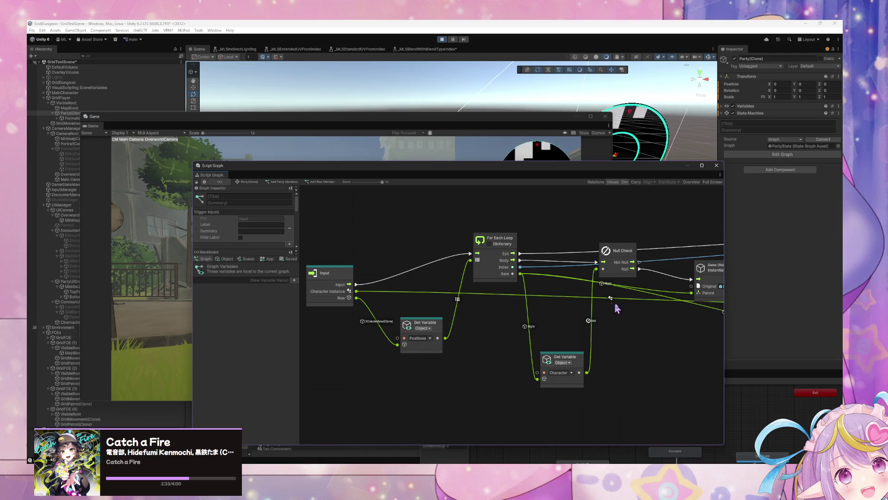
{"action": "left_click_drag", "start_coordinate": [595, 306], "coordinate": [582, 306]}
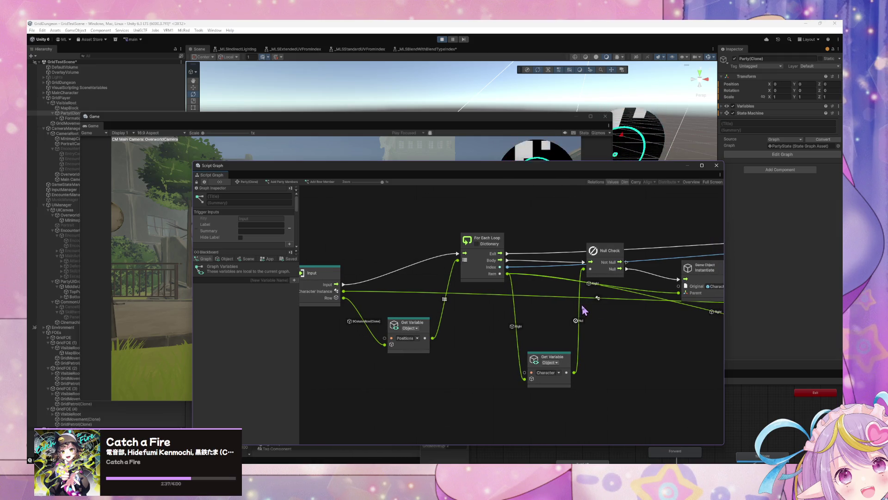
{"action": "left_click", "coordinate": [270, 182]}
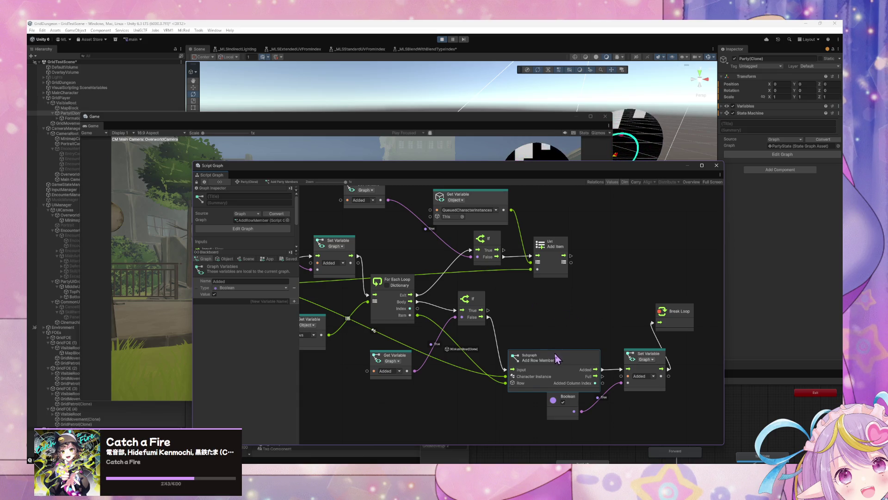
{"action": "left_click_drag", "start_coordinate": [554, 353], "coordinate": [537, 338]}
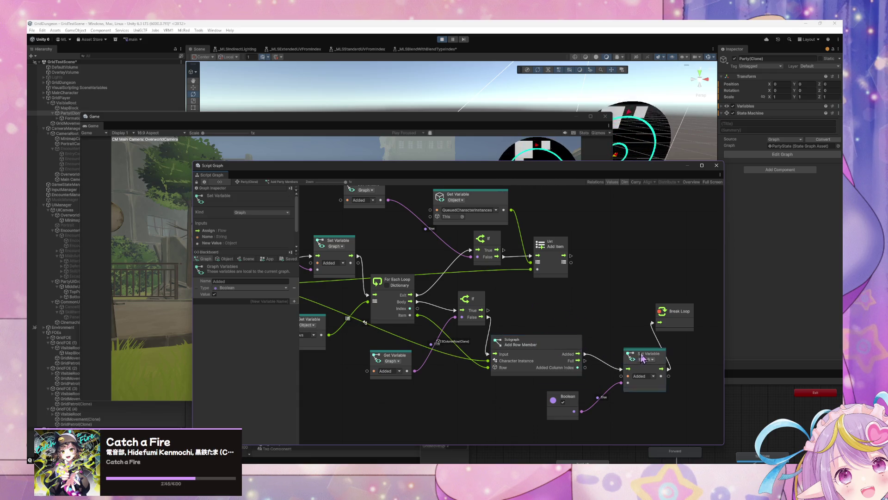
{"action": "left_click_drag", "start_coordinate": [632, 359], "coordinate": [655, 361]}
{"action": "left_click_drag", "start_coordinate": [549, 344], "coordinate": [565, 349]}
{"action": "left_click_drag", "start_coordinate": [575, 394], "coordinate": [534, 394]}
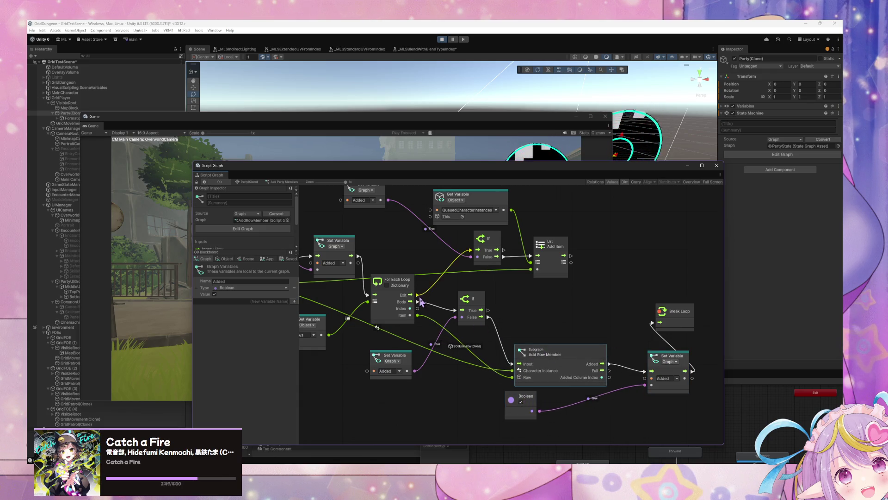
{"action": "left_click_drag", "start_coordinate": [423, 301], "coordinate": [574, 327]}
{"action": "mouse_move", "coordinate": [418, 295]}
{"action": "left_mouse_down"}
{"action": "mouse_move", "coordinate": [619, 307]}
{"action": "mouse_move", "coordinate": [365, 270]}
{"action": "left_mouse_up"}
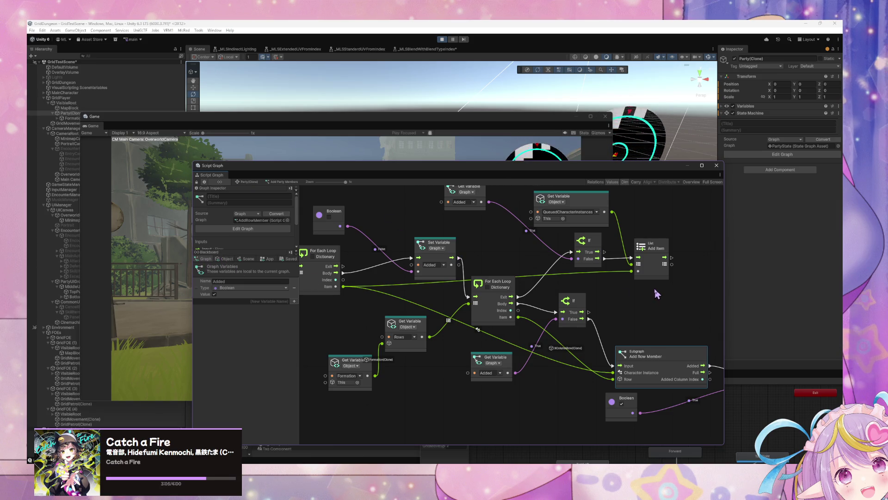
Tidy the If, Add Row Member and Break Loop nodes in the graph.
{"action": "left_click_drag", "start_coordinate": [573, 300], "coordinate": [578, 296]}
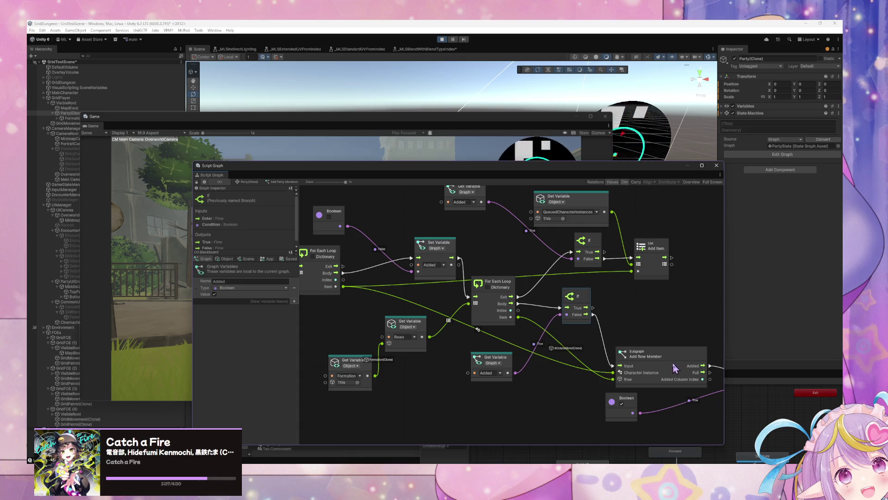
{"action": "mouse_move", "coordinate": [678, 359]}
{"action": "left_mouse_down"}
{"action": "mouse_move", "coordinate": [643, 345]}
{"action": "mouse_move", "coordinate": [663, 342]}
{"action": "mouse_move", "coordinate": [676, 356]}
{"action": "mouse_move", "coordinate": [697, 347]}
{"action": "left_mouse_up"}
{"action": "scroll", "coordinate": [668, 312], "scroll_direction": "right", "scroll_amount": 5}
{"action": "mouse_move", "coordinate": [666, 306]}
{"action": "left_mouse_down"}
{"action": "mouse_move", "coordinate": [689, 325]}
{"action": "mouse_move", "coordinate": [651, 345]}
{"action": "left_mouse_up"}
{"action": "left_click_drag", "start_coordinate": [370, 331], "coordinate": [383, 334]}
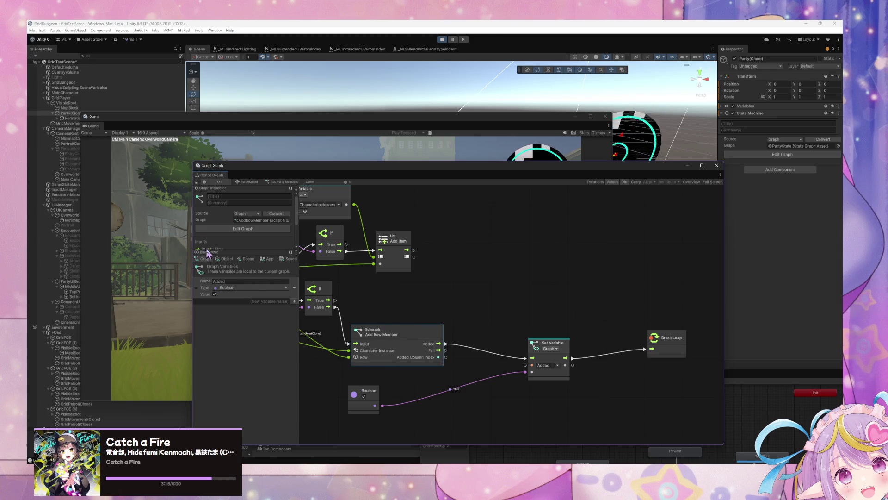
Add a Get Variable node for the PartyUI object variable, then bring the Game view forward.
{"action": "left_click", "coordinate": [223, 260]}
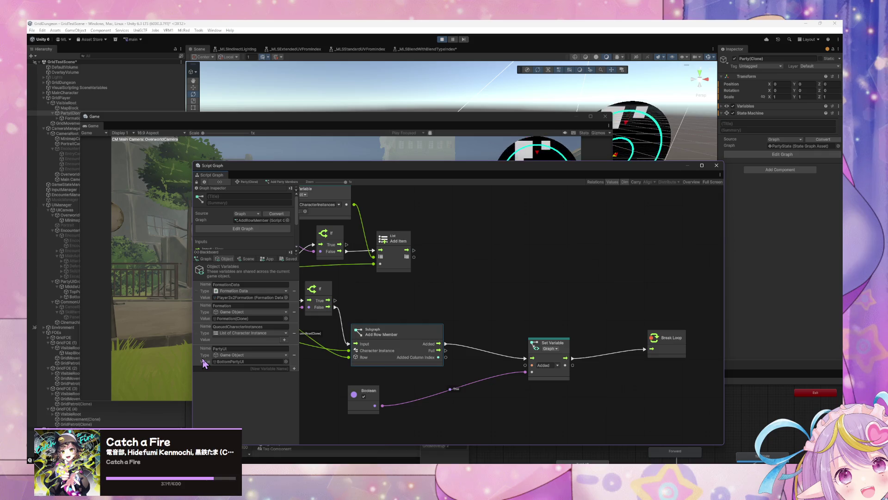
{"action": "left_click_drag", "start_coordinate": [202, 360], "coordinate": [398, 294]}
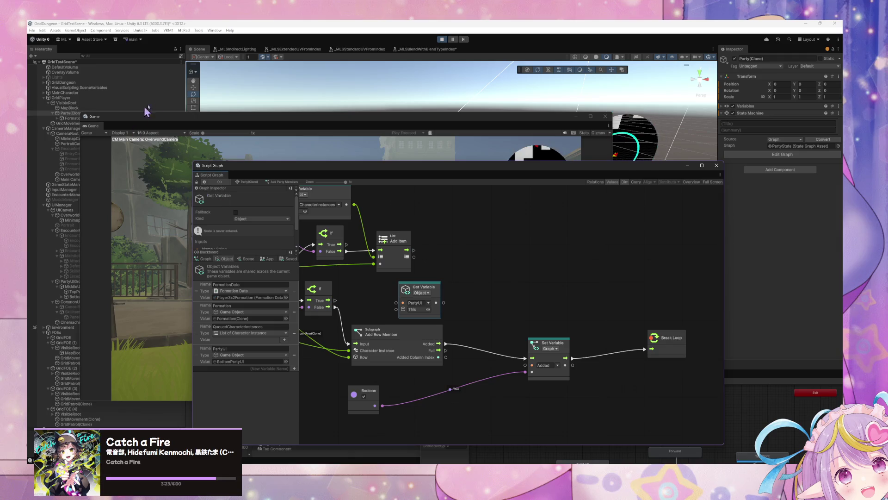
{"action": "mouse_move", "coordinate": [201, 118]}
{"action": "left_mouse_down"}
{"action": "mouse_move", "coordinate": [318, 149]}
{"action": "mouse_move", "coordinate": [254, 123]}
{"action": "left_mouse_up"}
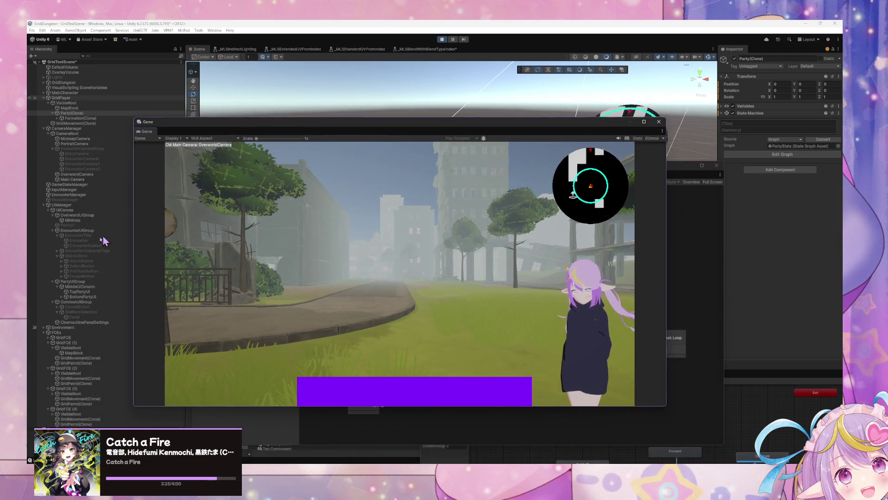
Check BottomPartyUI's two PartyUIRow(Clone) children and TopPartyUI, then return to Party(Clone)'s script graph.
{"action": "left_click", "coordinate": [78, 297]}
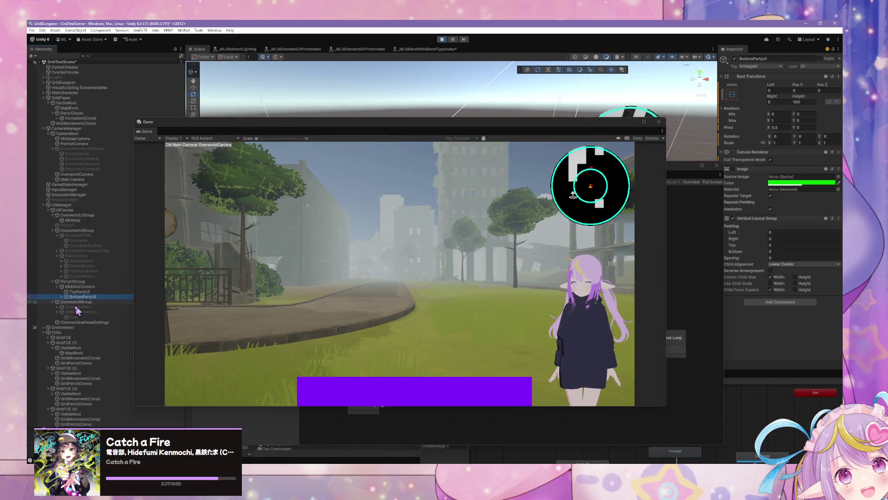
{"action": "left_click", "coordinate": [91, 302]}
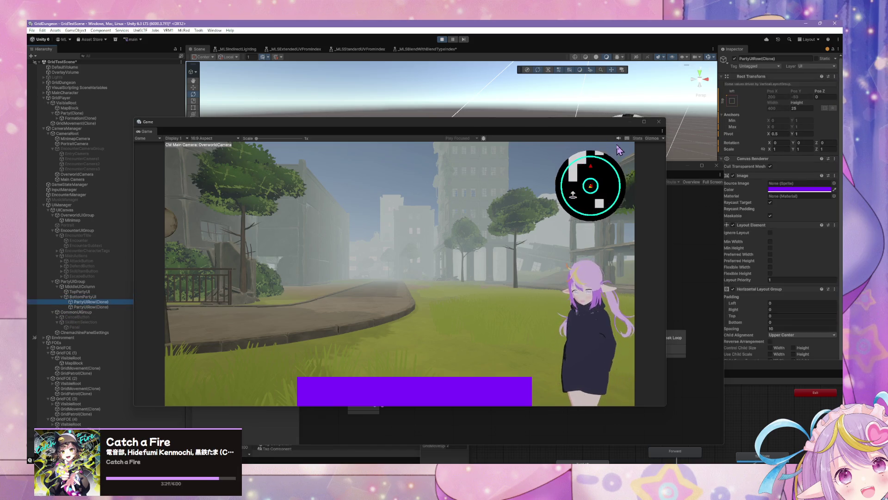
{"action": "mouse_move", "coordinate": [579, 128]}
{"action": "left_mouse_down"}
{"action": "mouse_move", "coordinate": [469, 130]}
{"action": "mouse_move", "coordinate": [598, 125]}
{"action": "left_mouse_up"}
{"action": "left_click", "coordinate": [100, 292]}
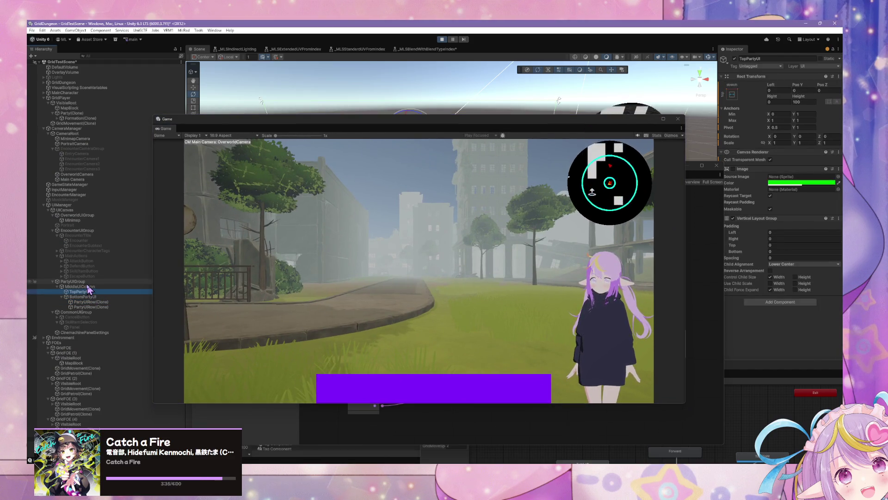
{"action": "left_click", "coordinate": [72, 113]}
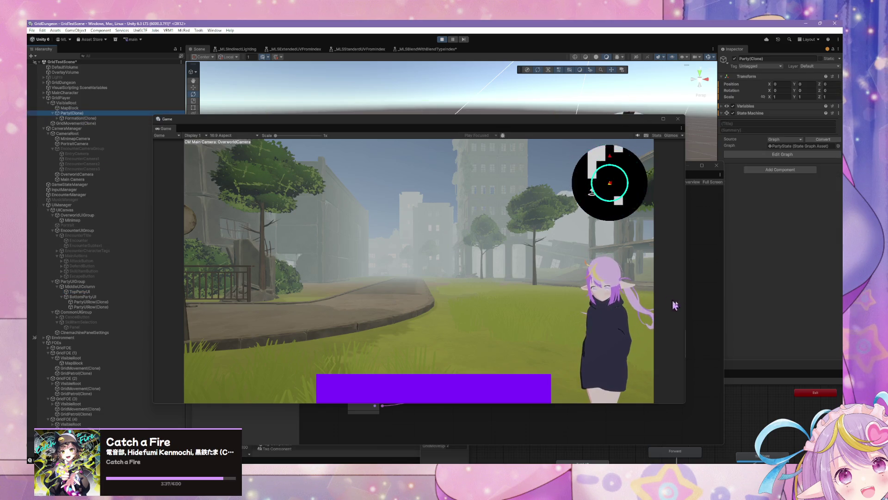
{"action": "left_click", "coordinate": [688, 287]}
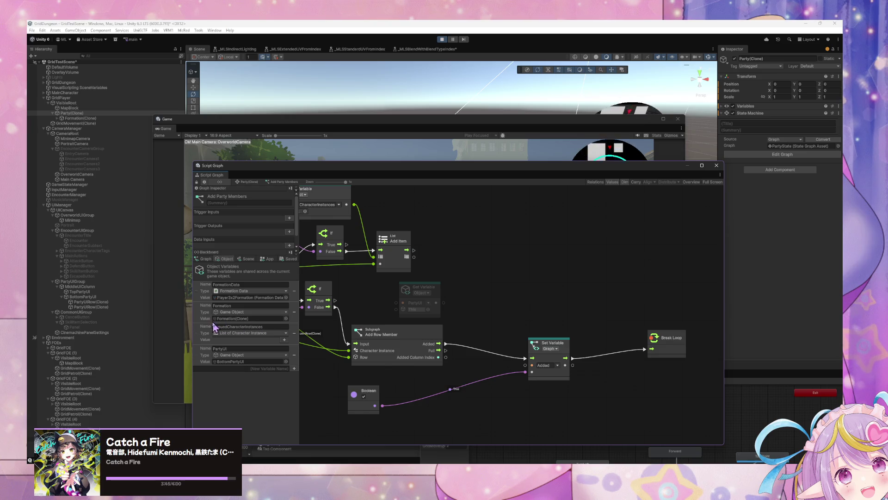
Replace the PartyUI Get Variable with a Formation one, duplicate it as RowUI, and select Formation(Clone).
{"action": "mouse_move", "coordinate": [210, 316]}
{"action": "left_mouse_down"}
{"action": "mouse_move", "coordinate": [476, 299]}
{"action": "mouse_move", "coordinate": [415, 292]}
{"action": "left_mouse_up"}
{"action": "left_click", "coordinate": [418, 290]}
{"action": "key", "text": "Delete"}
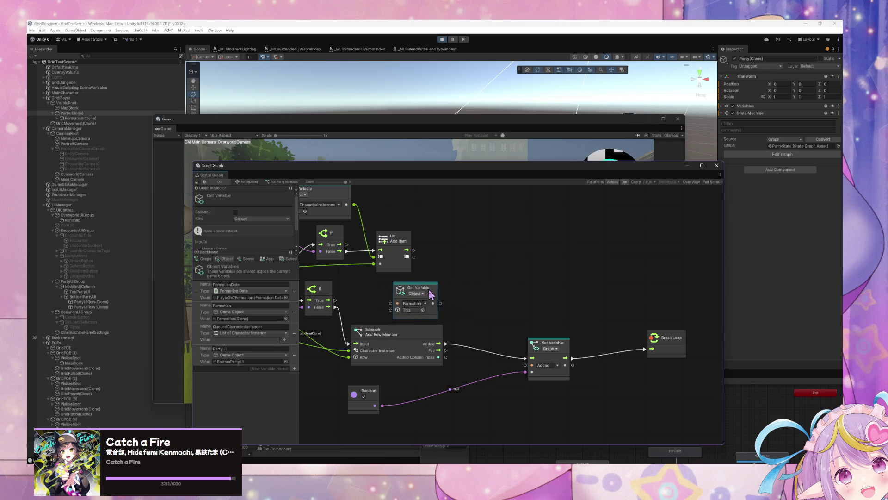
{"action": "key", "text": "ctrl+d"}
{"action": "left_click", "coordinate": [514, 318]}
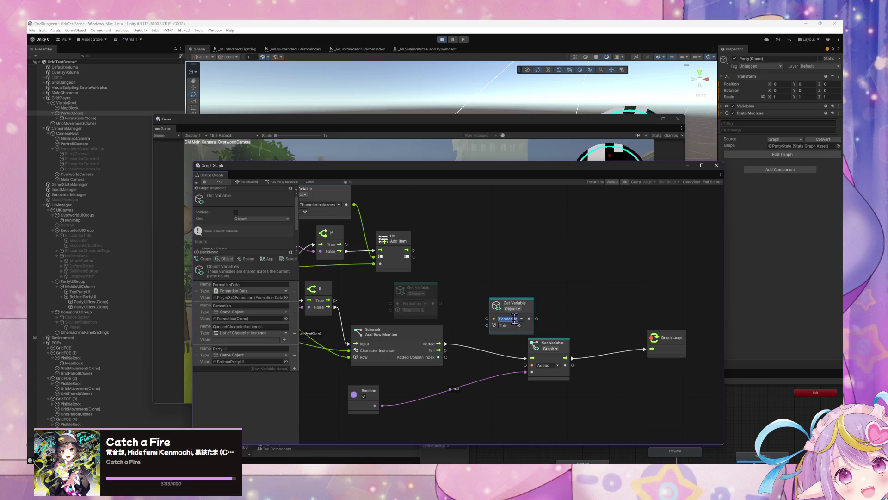
{"action": "type", "text": "P"}
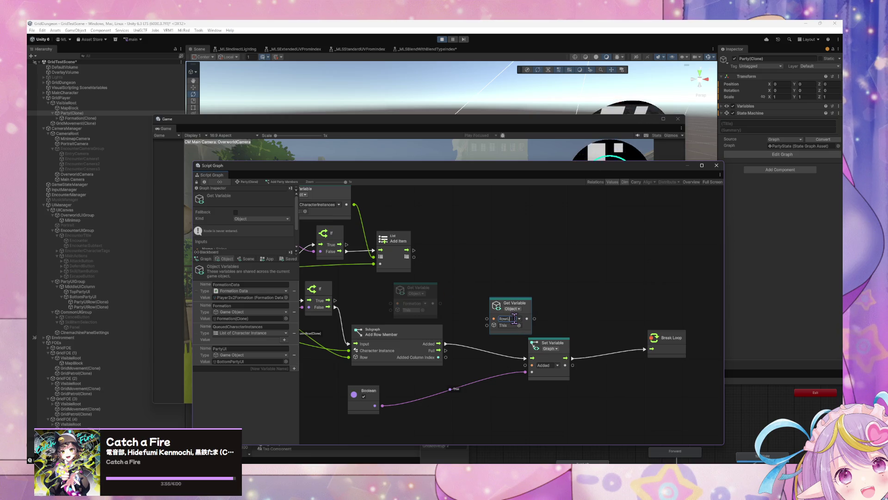
{"action": "left_click_drag", "start_coordinate": [511, 302], "coordinate": [481, 289]}
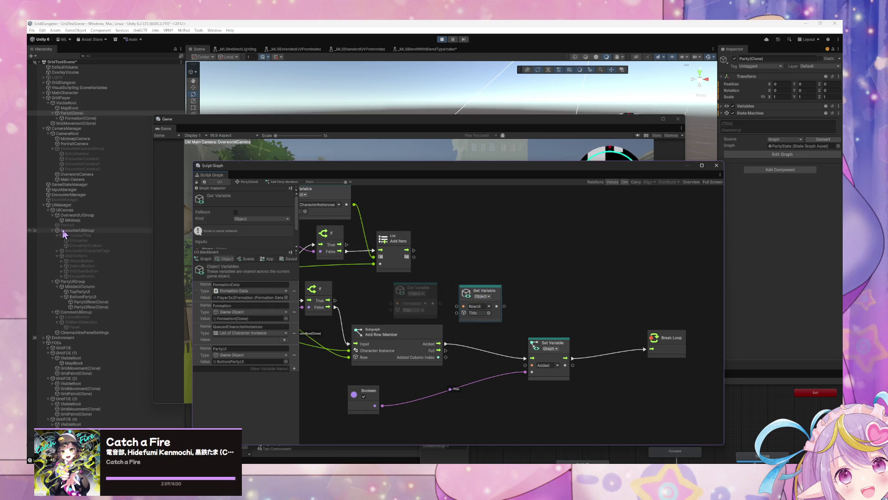
{"action": "left_click", "coordinate": [67, 119]}
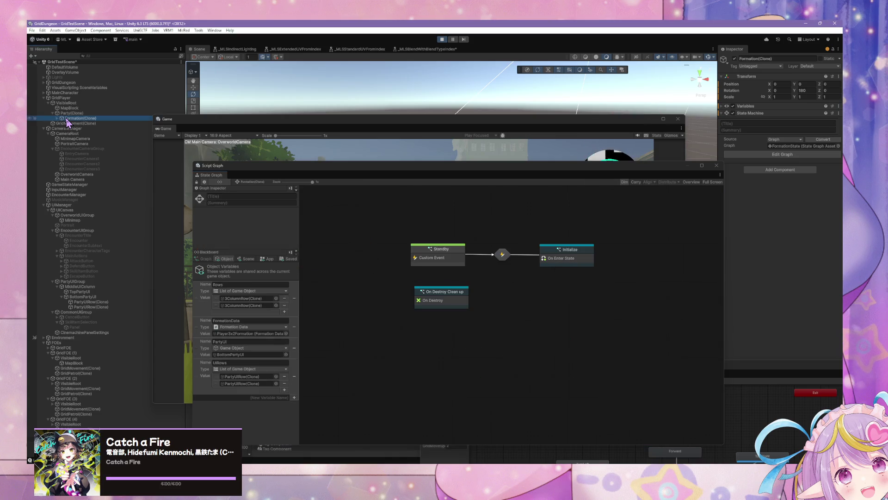
Look over GridPlayer's and Party(Clone)'s state graphs and rearrange nodes in the Initialize script graph.
{"action": "left_click", "coordinate": [67, 113]}
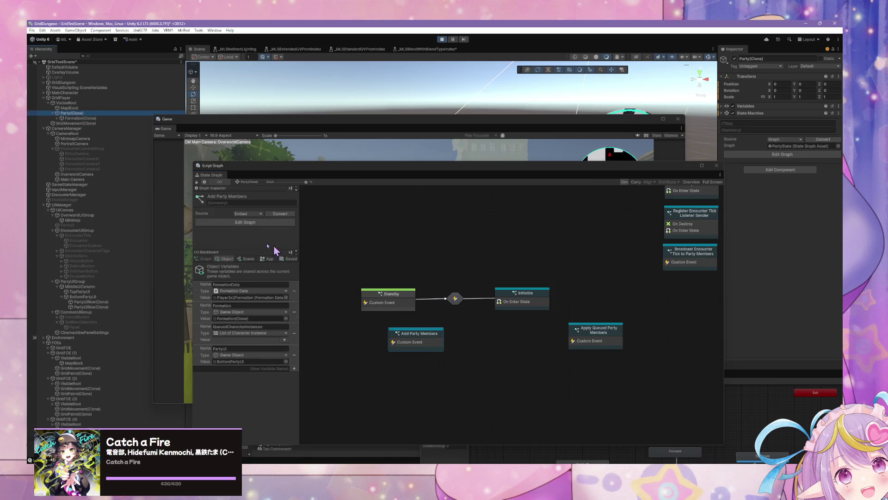
{"action": "left_click", "coordinate": [70, 98]}
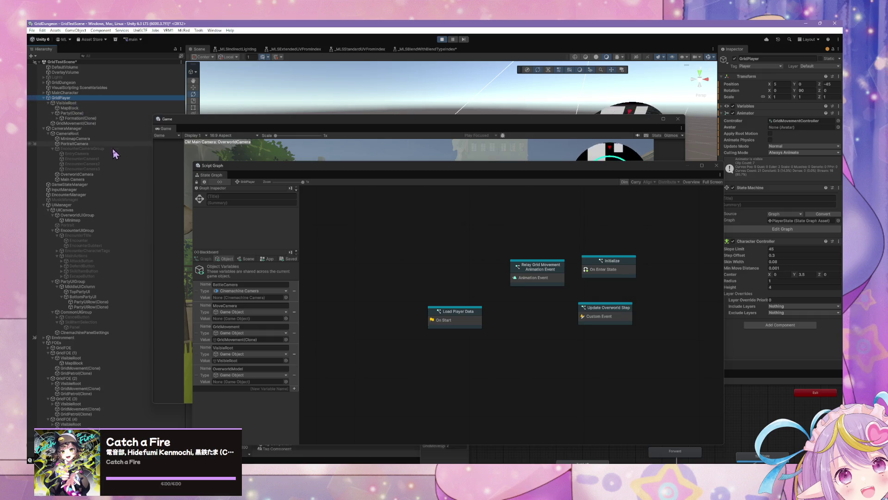
{"action": "left_click", "coordinate": [79, 114]}
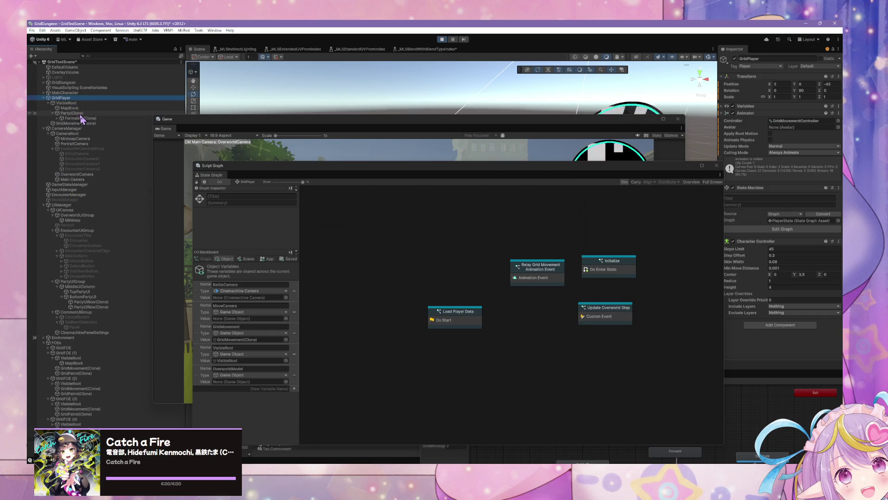
{"action": "double_click", "coordinate": [538, 306]}
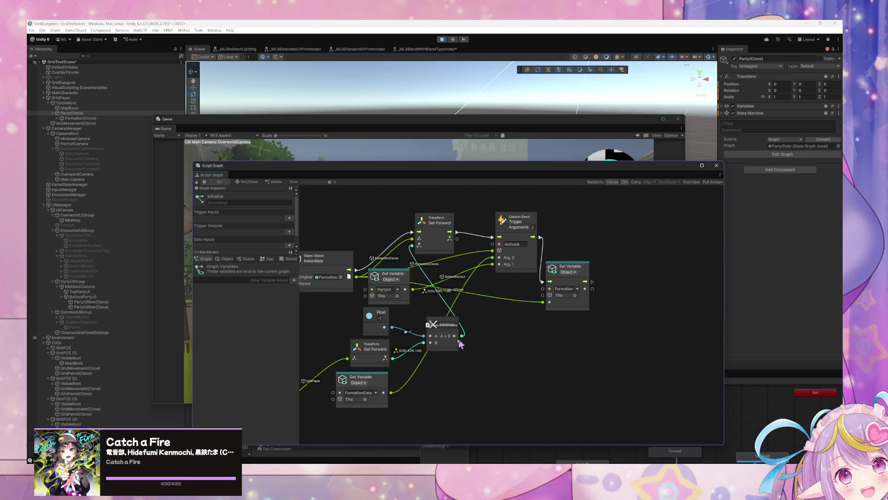
{"action": "left_click_drag", "start_coordinate": [447, 341], "coordinate": [469, 348]}
{"action": "left_click_drag", "start_coordinate": [394, 301], "coordinate": [410, 303]}
{"action": "left_click_drag", "start_coordinate": [397, 367], "coordinate": [484, 368]}
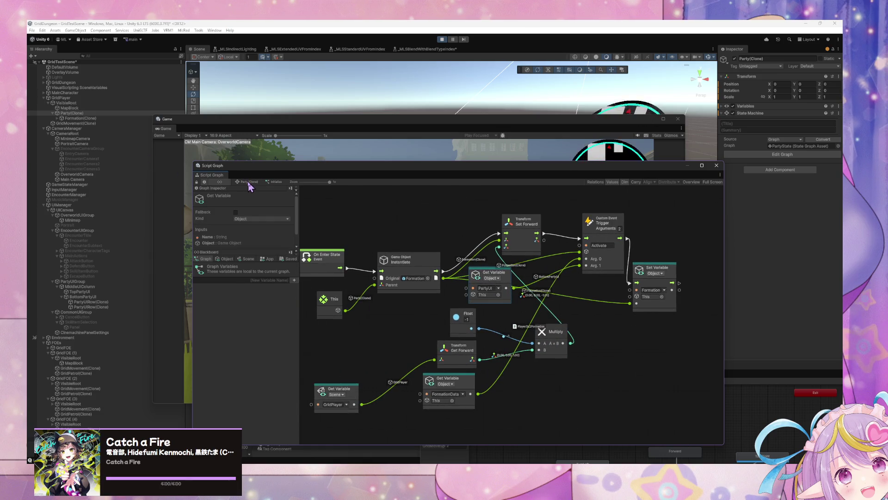
In Add Party Members, rename the copied variable to UIRows and wire Formation's output into it.
{"action": "left_click", "coordinate": [250, 182]}
{"action": "double_click", "coordinate": [431, 336]}
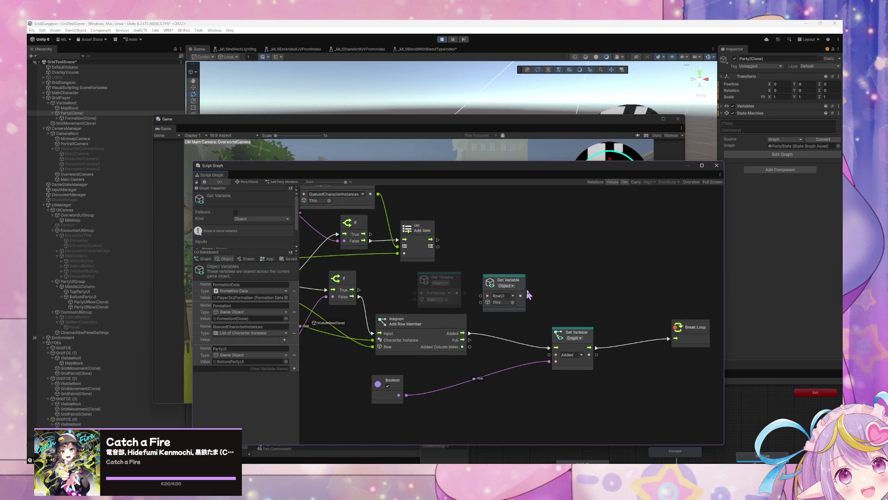
{"action": "left_click", "coordinate": [512, 296]}
{"action": "type", "text": "PartyUI"}
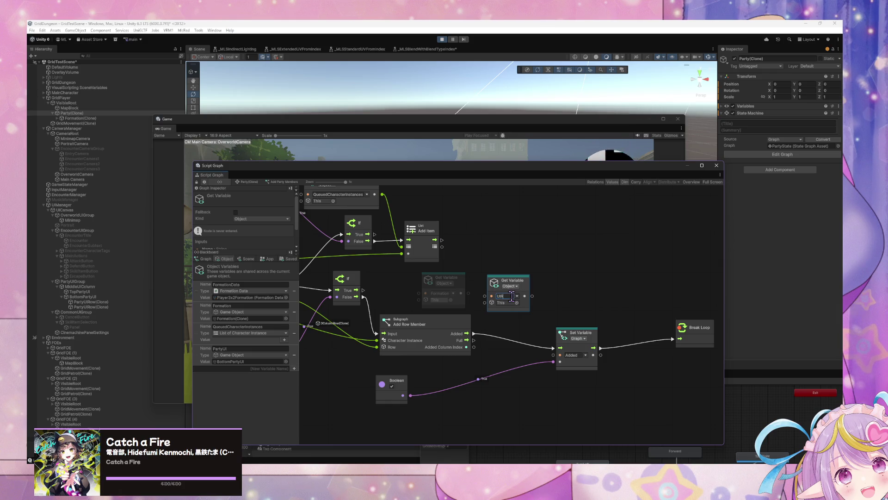
{"action": "type", "text": "s"}
{"action": "left_click_drag", "start_coordinate": [468, 292], "coordinate": [492, 302]}
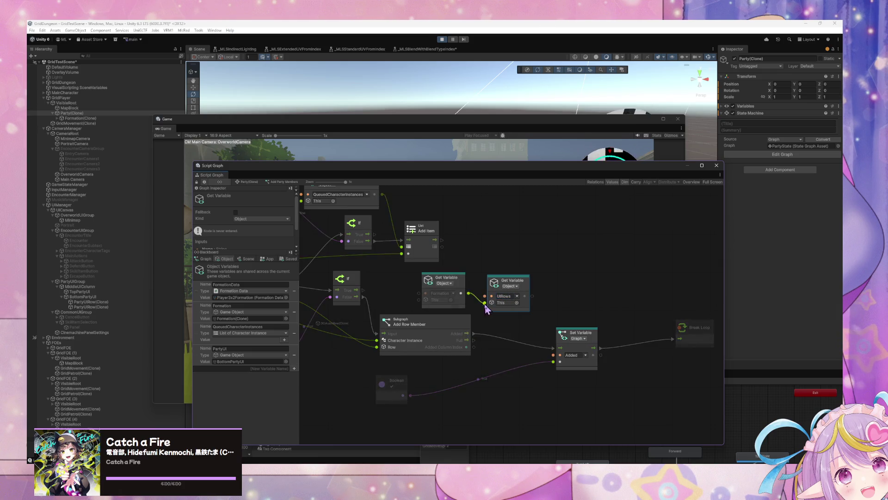
Check the GridPlayer and Formation(Clone) graphs, then reopen Party(Clone)'s Initialize graph and nudge its Float and Get Variable nodes.
{"action": "left_click", "coordinate": [83, 113]}
{"action": "left_click", "coordinate": [65, 97]}
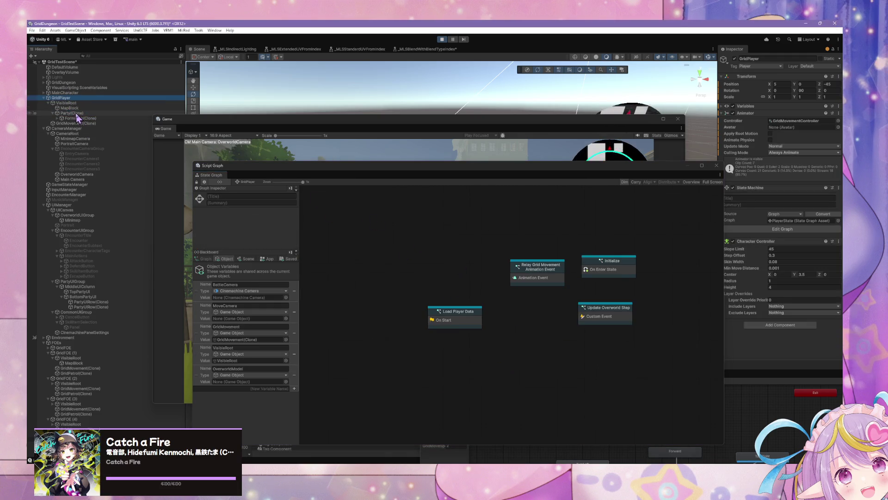
{"action": "left_click", "coordinate": [79, 118]}
{"action": "left_click", "coordinate": [77, 114]}
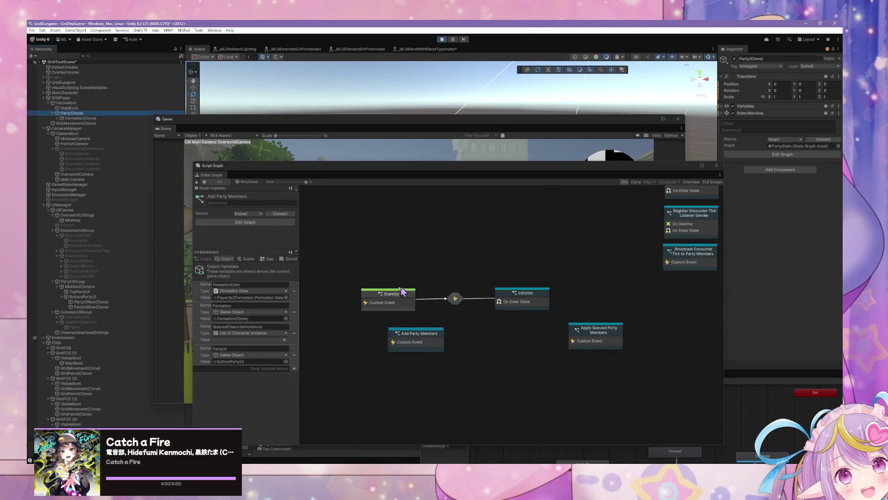
{"action": "left_click", "coordinate": [528, 308]}
{"action": "double_click", "coordinate": [528, 308]}
{"action": "left_click", "coordinate": [480, 277]}
{"action": "left_click_drag", "start_coordinate": [470, 318], "coordinate": [485, 320]}
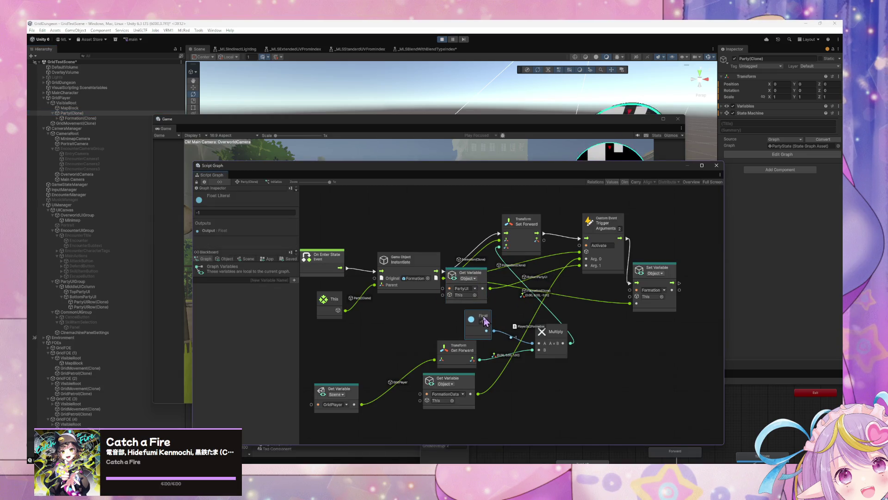
{"action": "left_click_drag", "start_coordinate": [479, 275], "coordinate": [479, 279]}
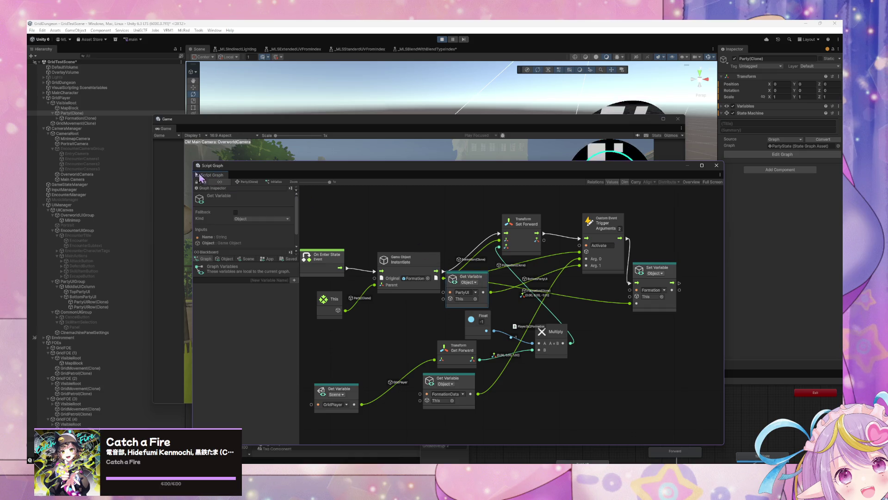
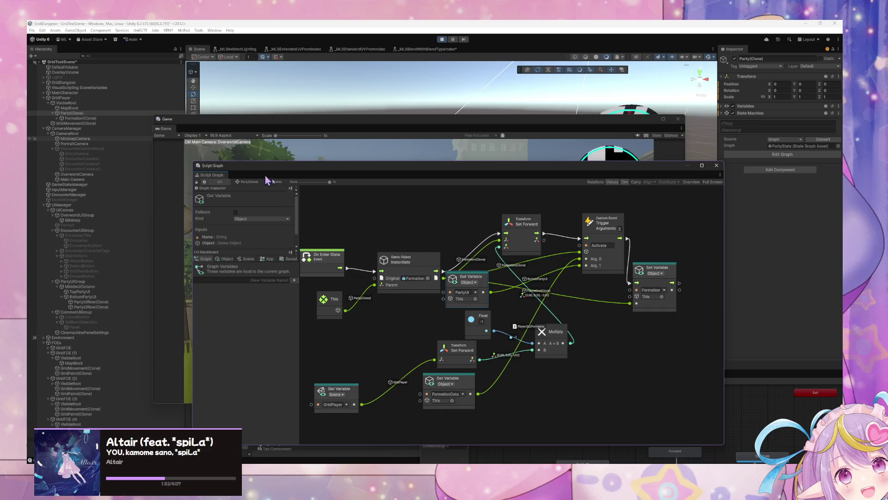
Move the Instantiate, On Enter State and This nodes up, then return to the PartyState state graph.
{"action": "left_click_drag", "start_coordinate": [417, 263], "coordinate": [416, 234]}
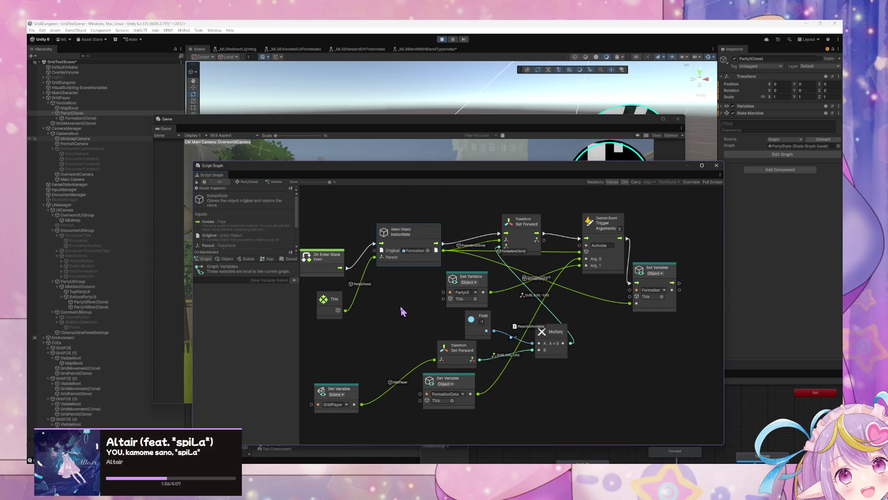
{"action": "mouse_move", "coordinate": [418, 341]}
{"action": "left_mouse_down"}
{"action": "mouse_move", "coordinate": [436, 343]}
{"action": "mouse_move", "coordinate": [459, 297]}
{"action": "left_mouse_up"}
{"action": "left_click_drag", "start_coordinate": [430, 266], "coordinate": [411, 233]}
{"action": "left_click_drag", "start_coordinate": [437, 310], "coordinate": [422, 286]}
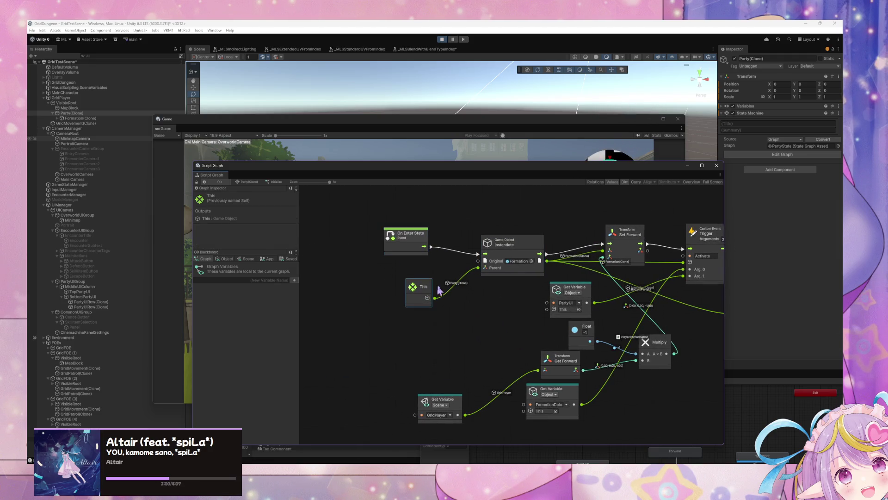
{"action": "left_click_drag", "start_coordinate": [594, 301], "coordinate": [492, 290]}
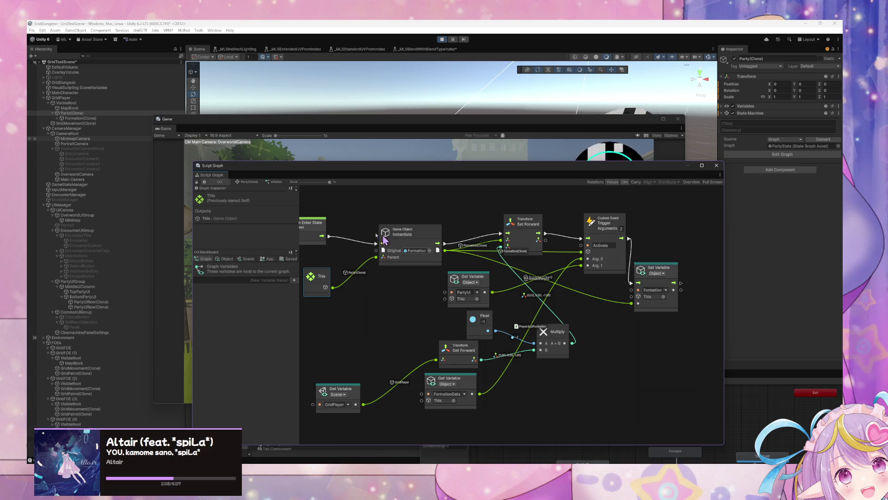
{"action": "left_click", "coordinate": [253, 182]}
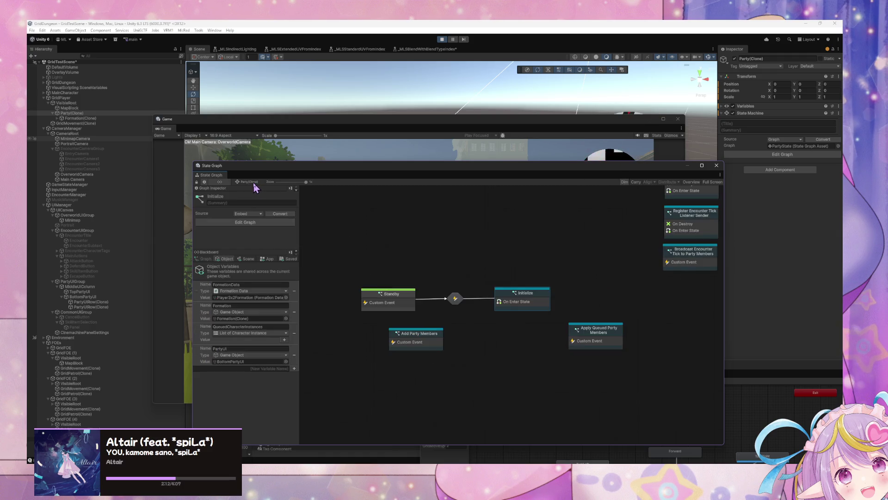
In Initialize, nudge the PartyUI Get Variable node up, then open the Add Party Members graph.
{"action": "double_click", "coordinate": [528, 298]}
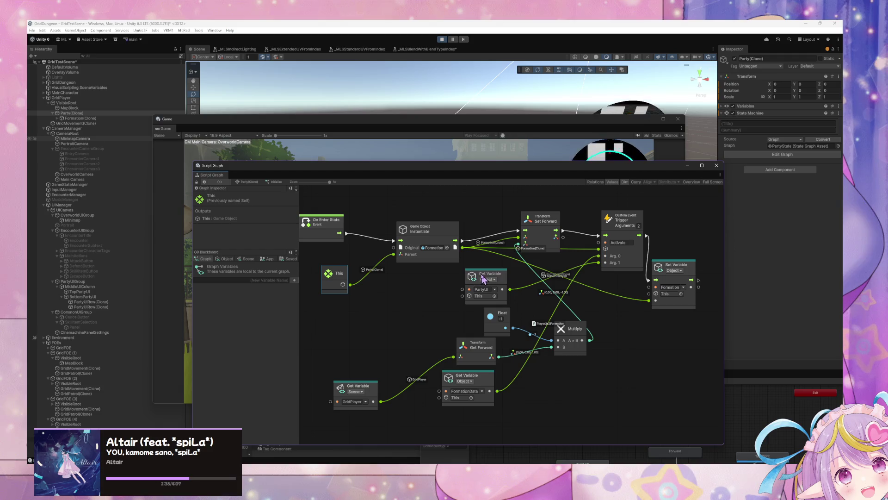
{"action": "left_click_drag", "start_coordinate": [483, 277], "coordinate": [483, 276]}
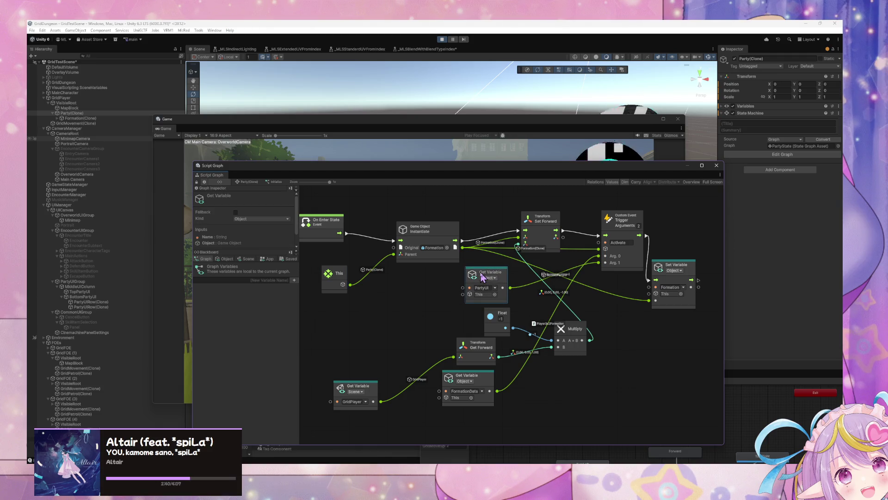
{"action": "left_click", "coordinate": [250, 182]}
{"action": "double_click", "coordinate": [440, 342]}
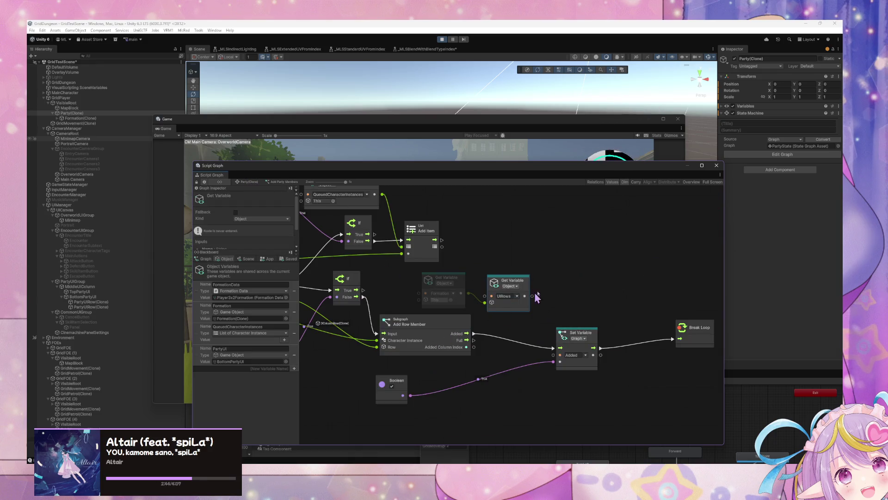
Raise the UIRows Get Variable node and add a Get List Item node from Collections > Lists.
{"action": "left_click_drag", "start_coordinate": [546, 275], "coordinate": [546, 265]}
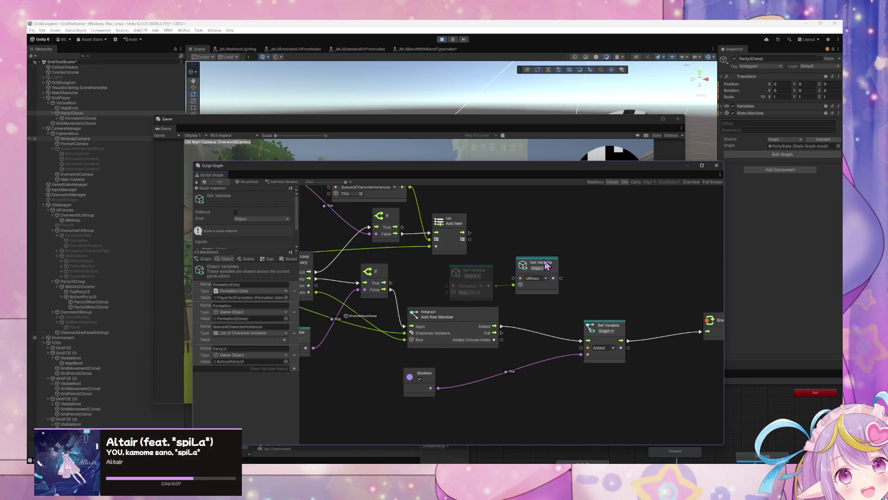
{"action": "left_click_drag", "start_coordinate": [608, 326], "coordinate": [622, 326]}
{"action": "right_click", "coordinate": [617, 297]}
{"action": "key", "text": "Down"}
{"action": "key", "text": "Down"}
{"action": "key", "text": "Down"}
{"action": "key", "text": "Return"}
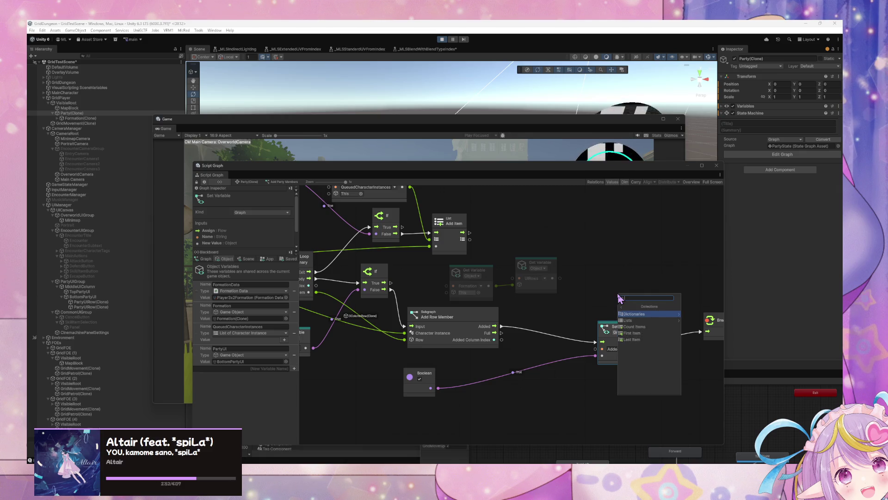
{"action": "key", "text": "Down"}
{"action": "key", "text": "Down"}
{"action": "key", "text": "Down"}
{"action": "key", "text": "Up"}
{"action": "key", "text": "Up"}
{"action": "key", "text": "Return"}
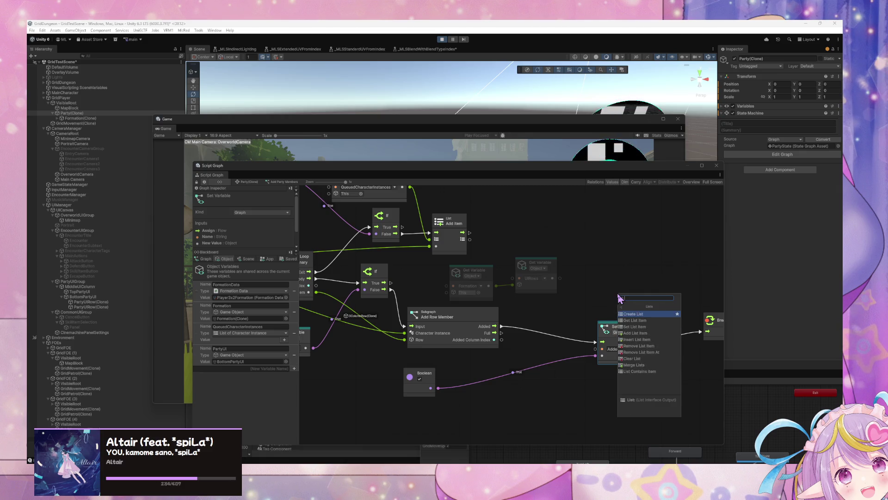
{"action": "key", "text": "Down"}
{"action": "key", "text": "Return"}
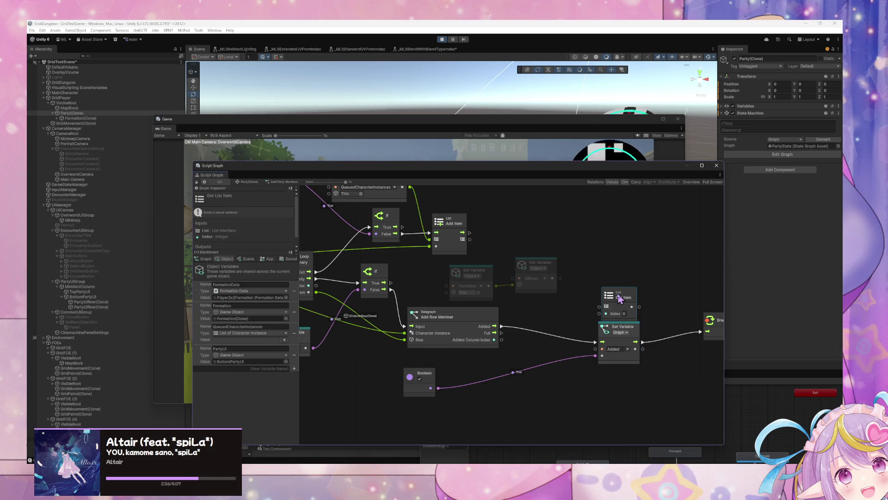
{"action": "left_click_drag", "start_coordinate": [620, 298], "coordinate": [599, 277]}
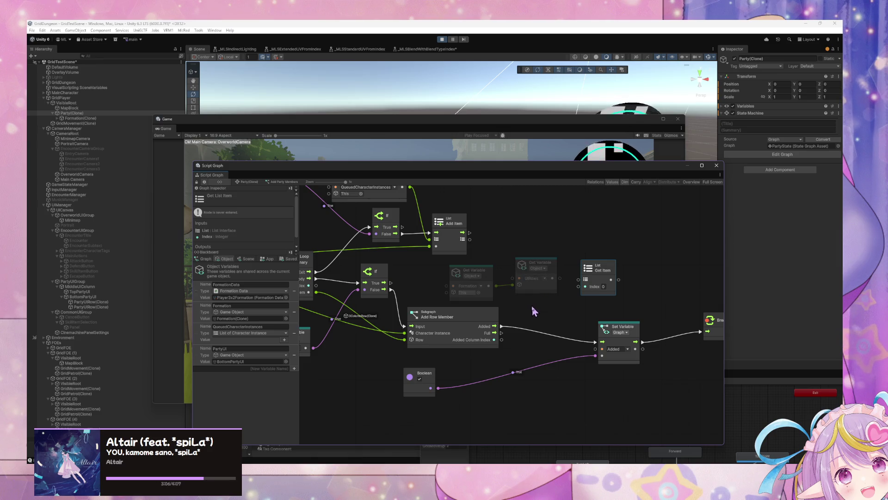
Shift the Add Row Member, Set Variable and Break Loop nodes to the right.
{"action": "left_click_drag", "start_coordinate": [495, 323], "coordinate": [516, 323]}
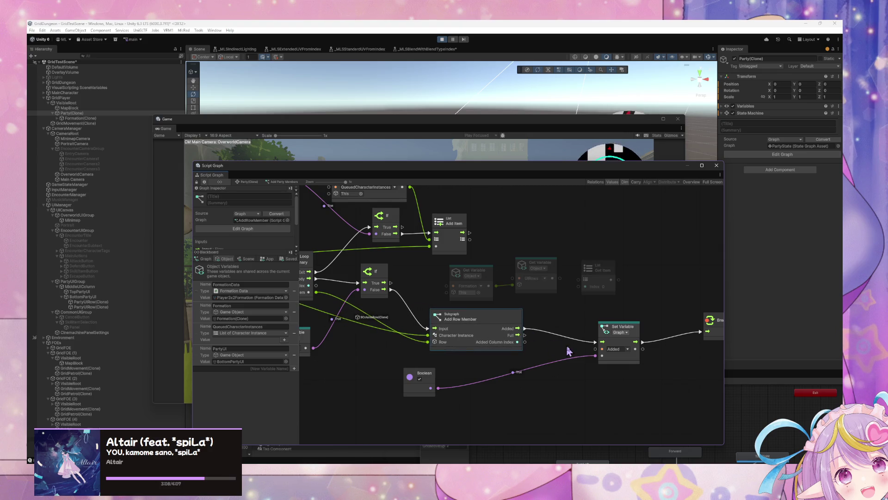
{"action": "left_click_drag", "start_coordinate": [611, 330], "coordinate": [652, 328]}
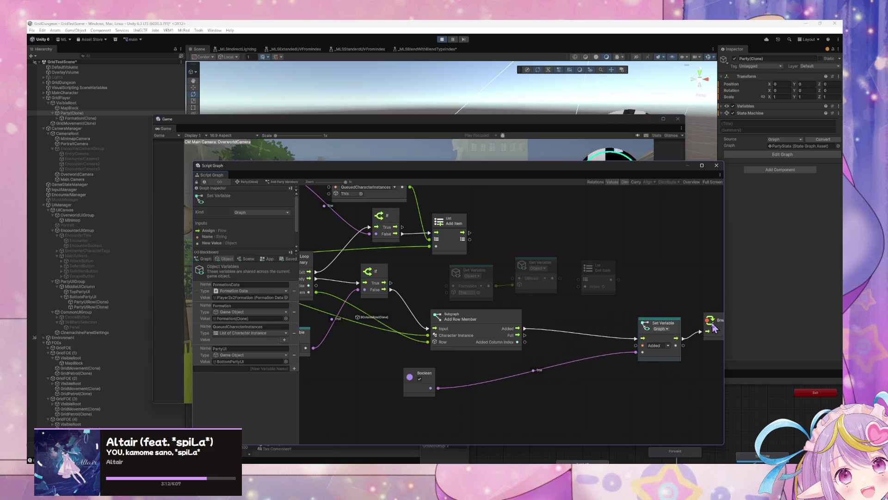
{"action": "left_click_drag", "start_coordinate": [716, 327], "coordinate": [701, 321]}
{"action": "left_click", "coordinate": [544, 329]}
{"action": "left_click_drag", "start_coordinate": [565, 327], "coordinate": [585, 327]}
{"action": "scroll", "coordinate": [509, 314], "scroll_direction": "left", "scroll_amount": 5}
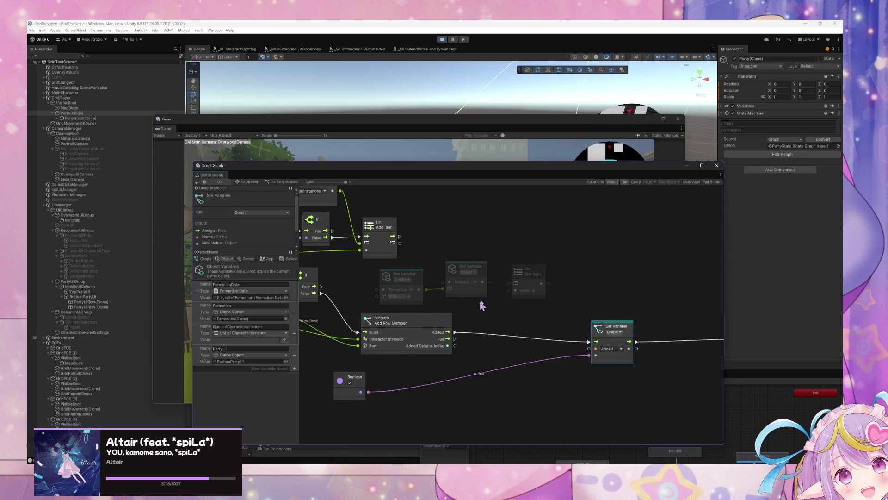
{"action": "scroll", "coordinate": [560, 306], "scroll_direction": "left", "scroll_amount": 5}
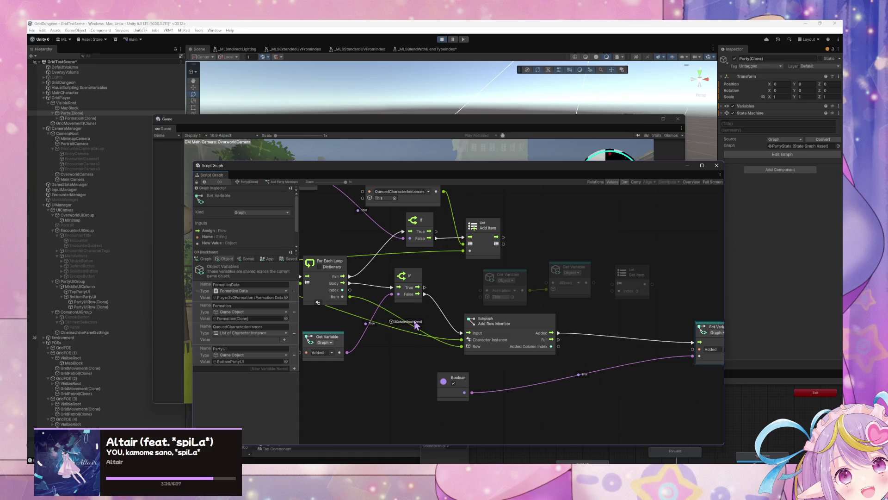
Delete the three faded unused nodes from the Add Party Members graph.
{"action": "scroll", "coordinate": [450, 311], "scroll_direction": "left", "scroll_amount": 3}
{"action": "scroll", "coordinate": [450, 311], "scroll_direction": "up", "scroll_amount": 1}
{"action": "left_click_drag", "start_coordinate": [520, 309], "coordinate": [681, 321]}
{"action": "key", "text": "Delete"}
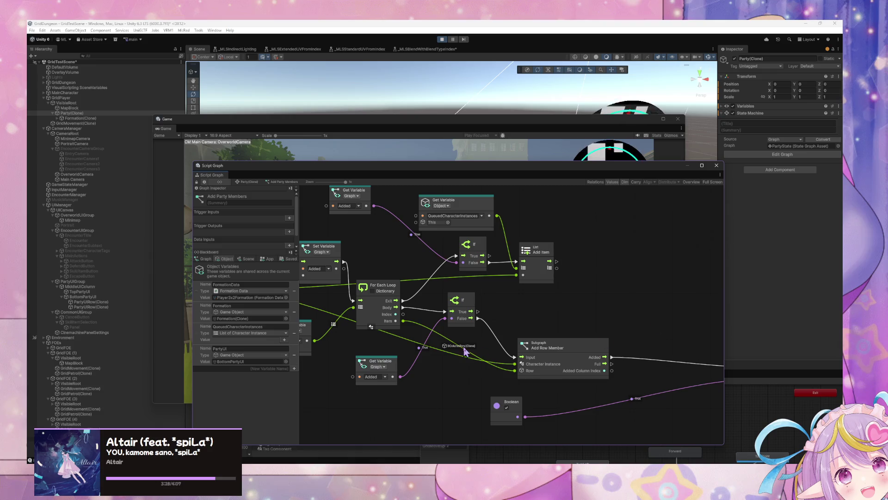
Nudge the Game window aside and bring the script graph back to the front.
{"action": "scroll", "coordinate": [545, 364], "scroll_direction": "left", "scroll_amount": 4}
{"action": "scroll", "coordinate": [545, 364], "scroll_direction": "left", "scroll_amount": 4}
{"action": "scroll", "coordinate": [545, 364], "scroll_direction": "up", "scroll_amount": 1}
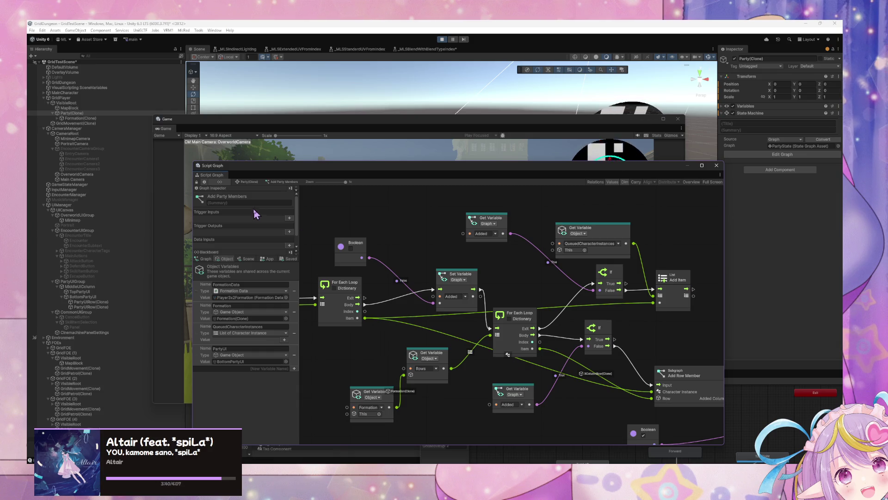
{"action": "mouse_move", "coordinate": [271, 129]}
{"action": "left_mouse_down"}
{"action": "mouse_move", "coordinate": [502, 113]}
{"action": "mouse_move", "coordinate": [246, 137]}
{"action": "left_mouse_up"}
{"action": "left_click", "coordinate": [678, 363]}
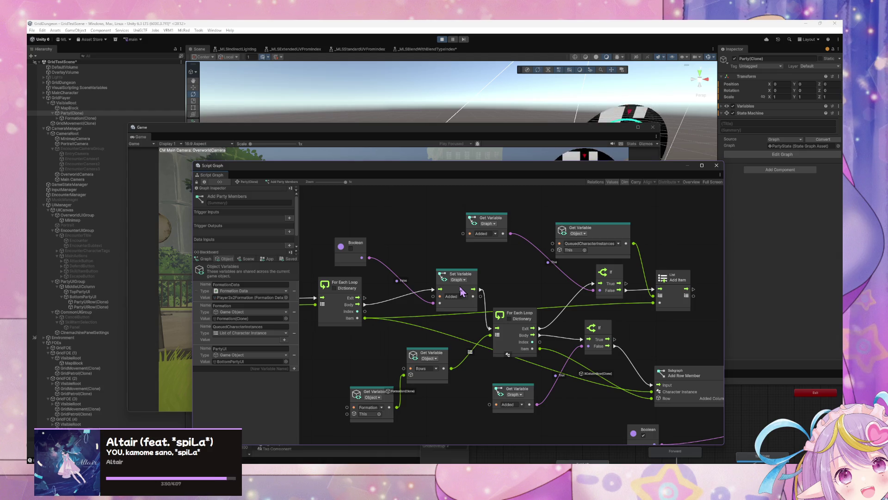
Reposition the Set Variable, Rows and Formation Get Variable nodes and the graph window.
{"action": "left_click_drag", "start_coordinate": [453, 279], "coordinate": [438, 275]}
{"action": "left_click_drag", "start_coordinate": [420, 326], "coordinate": [409, 295]}
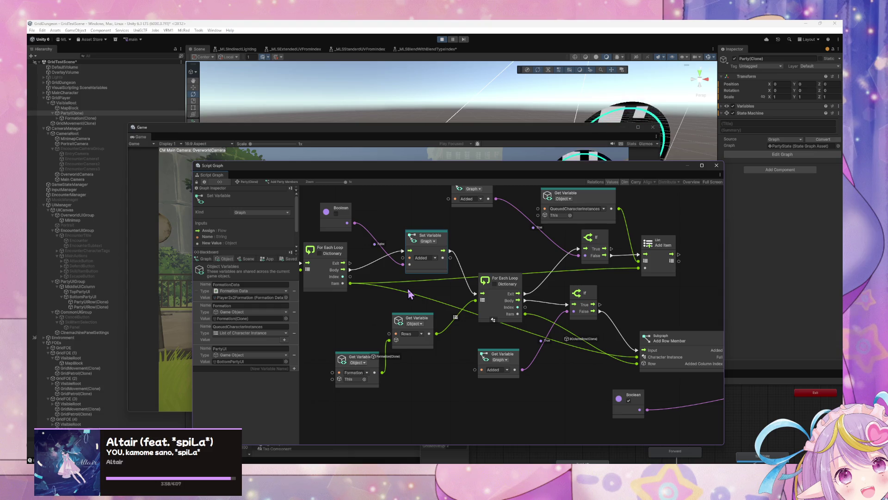
{"action": "left_click_drag", "start_coordinate": [468, 286], "coordinate": [392, 282]}
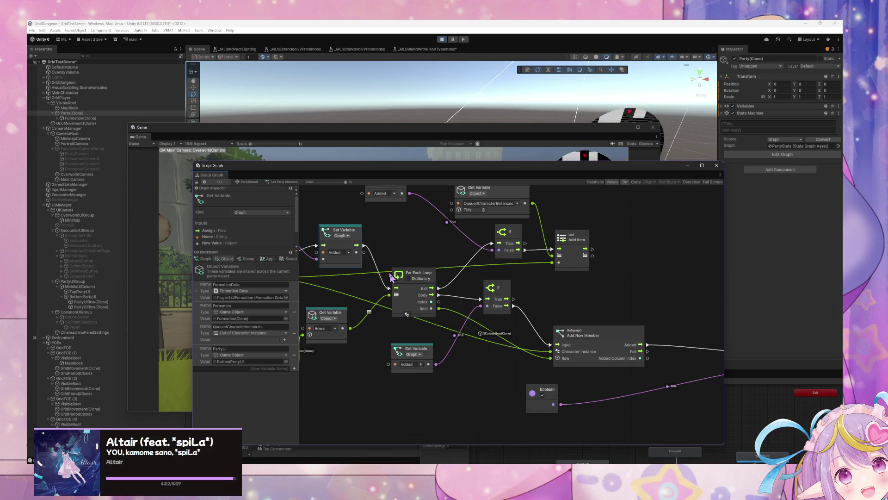
{"action": "left_click_drag", "start_coordinate": [347, 169], "coordinate": [442, 175]}
{"action": "left_click_drag", "start_coordinate": [423, 342], "coordinate": [518, 341]}
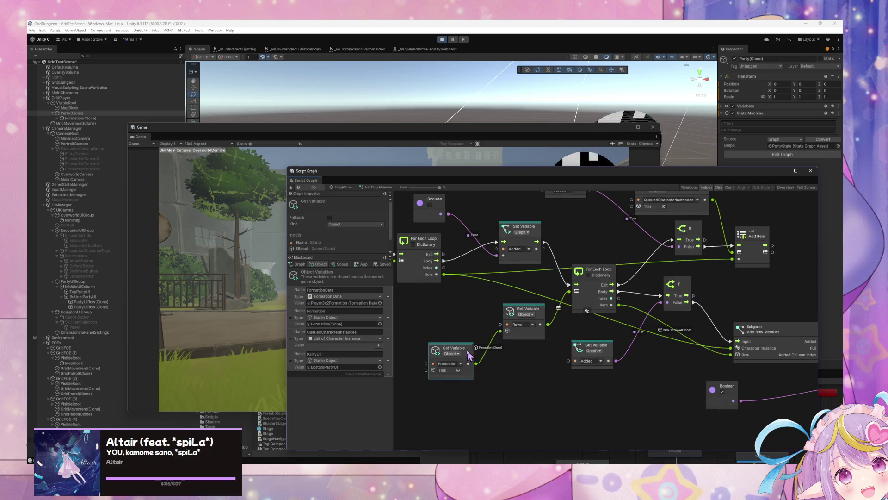
{"action": "left_click_drag", "start_coordinate": [453, 347], "coordinate": [441, 323]}
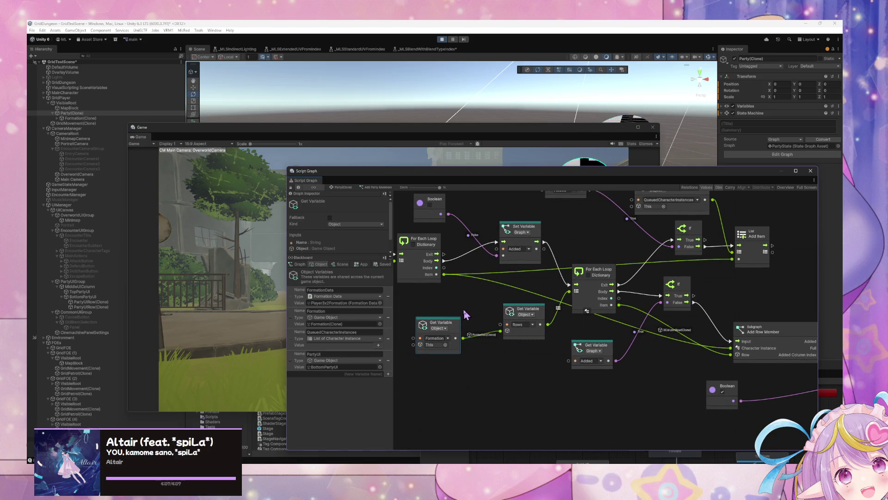
Pan across the graph to review it, then return to the party's state graph.
{"action": "scroll", "coordinate": [487, 328], "scroll_direction": "right", "scroll_amount": 5}
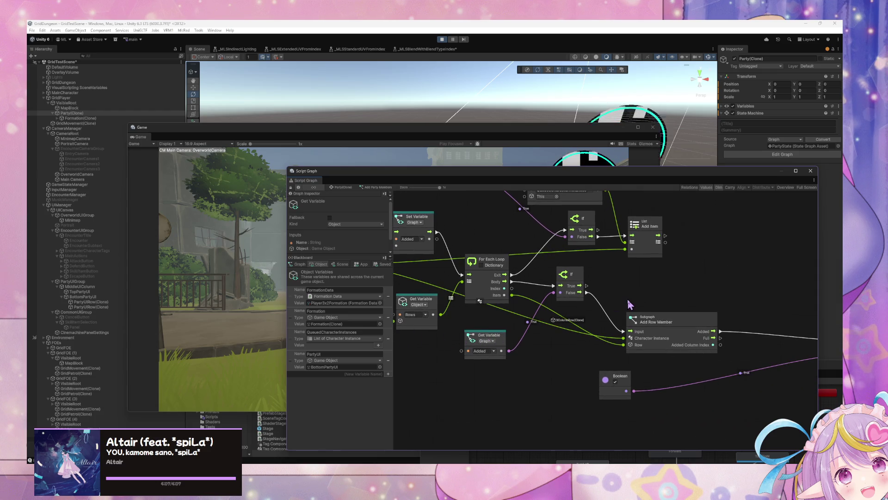
{"action": "scroll", "coordinate": [528, 338], "scroll_direction": "right", "scroll_amount": 2}
{"action": "scroll", "coordinate": [527, 338], "scroll_direction": "up", "scroll_amount": 2}
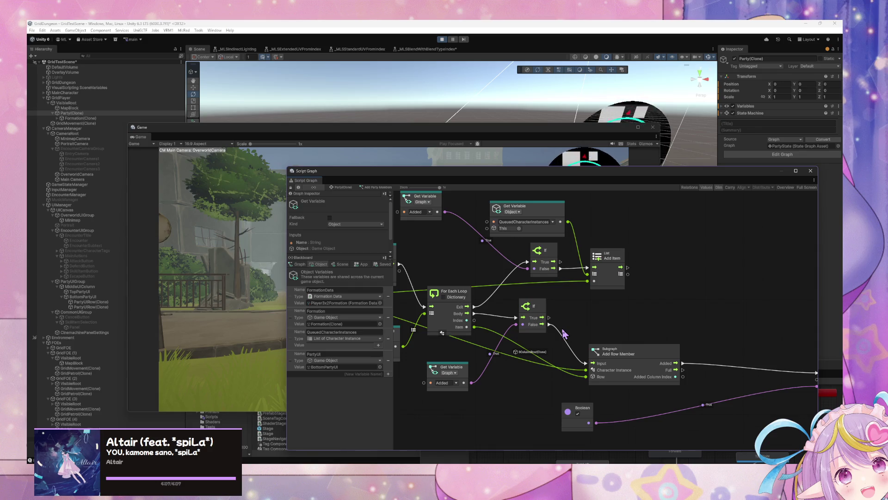
{"action": "scroll", "coordinate": [564, 333], "scroll_direction": "left", "scroll_amount": 4}
{"action": "scroll", "coordinate": [590, 331], "scroll_direction": "left", "scroll_amount": 3}
{"action": "scroll", "coordinate": [588, 330], "scroll_direction": "left", "scroll_amount": 1}
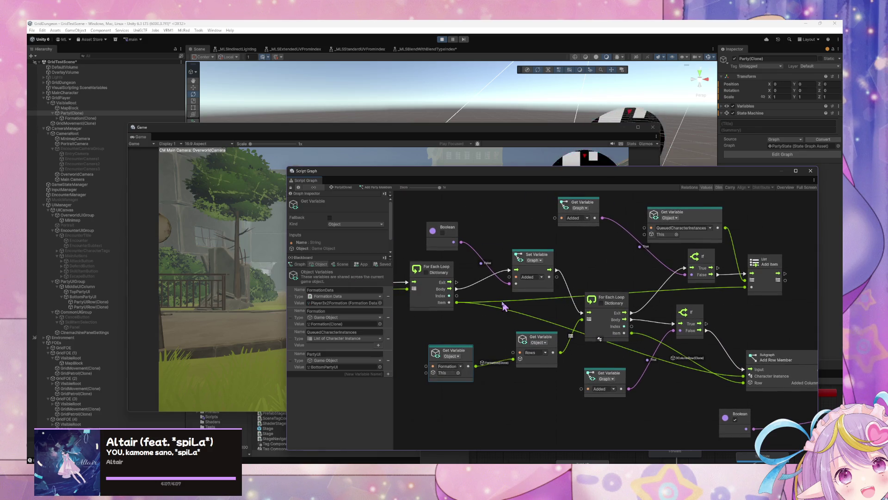
{"action": "scroll", "coordinate": [573, 313], "scroll_direction": "left", "scroll_amount": 1}
{"action": "scroll", "coordinate": [572, 313], "scroll_direction": "down", "scroll_amount": 1}
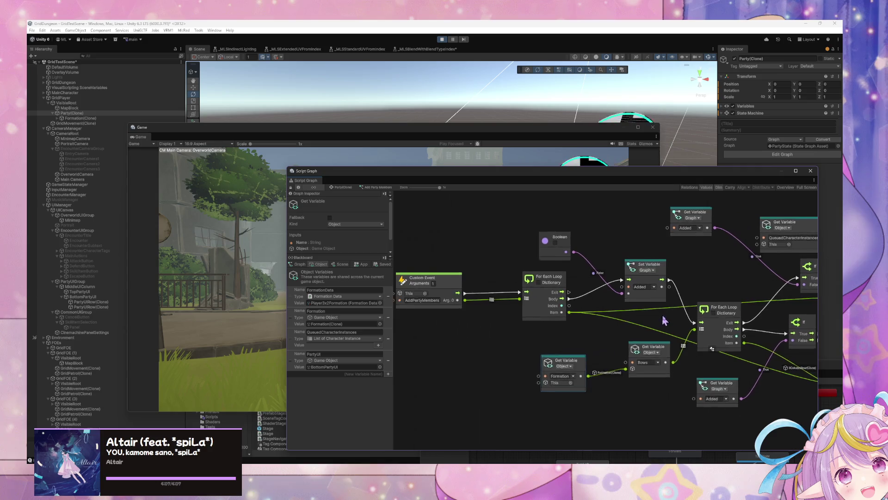
{"action": "scroll", "coordinate": [624, 307], "scroll_direction": "left", "scroll_amount": 1}
{"action": "scroll", "coordinate": [624, 308], "scroll_direction": "right", "scroll_amount": 4}
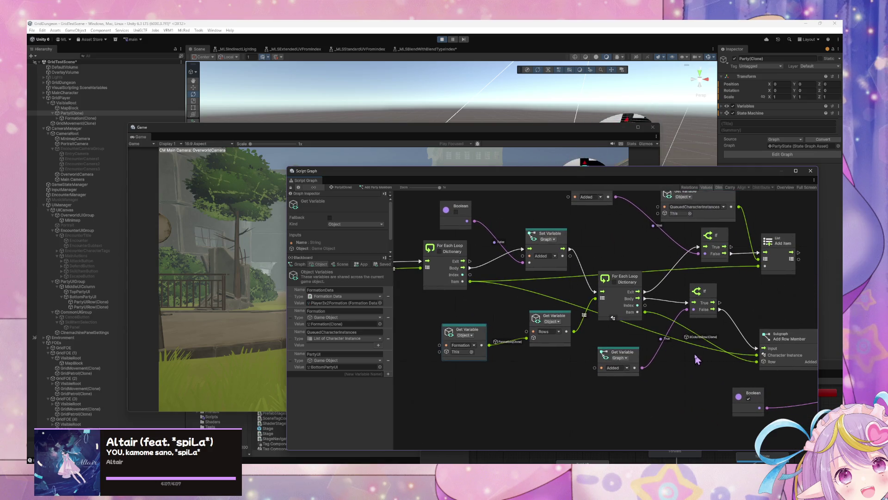
{"action": "scroll", "coordinate": [579, 333], "scroll_direction": "right", "scroll_amount": 4}
{"action": "scroll", "coordinate": [536, 355], "scroll_direction": "right", "scroll_amount": 3}
{"action": "scroll", "coordinate": [564, 347], "scroll_direction": "left", "scroll_amount": 4}
{"action": "scroll", "coordinate": [490, 340], "scroll_direction": "right", "scroll_amount": 6}
{"action": "scroll", "coordinate": [412, 340], "scroll_direction": "left", "scroll_amount": 6}
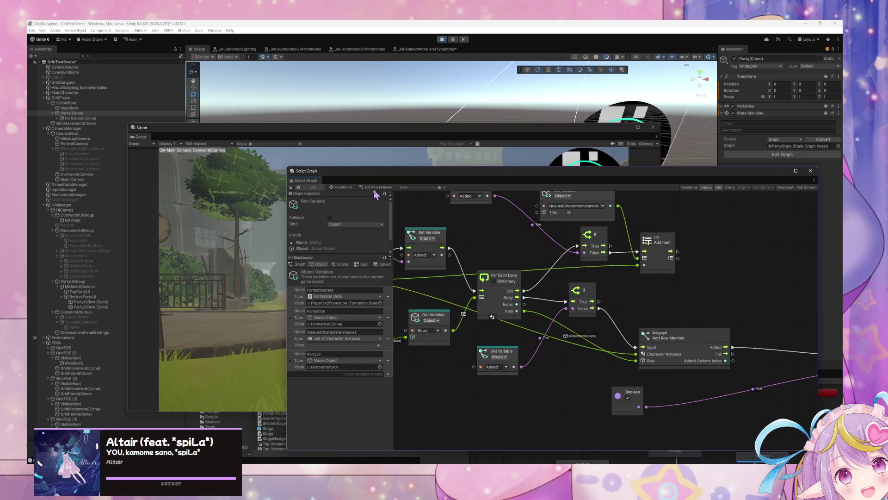
{"action": "left_click", "coordinate": [343, 187]}
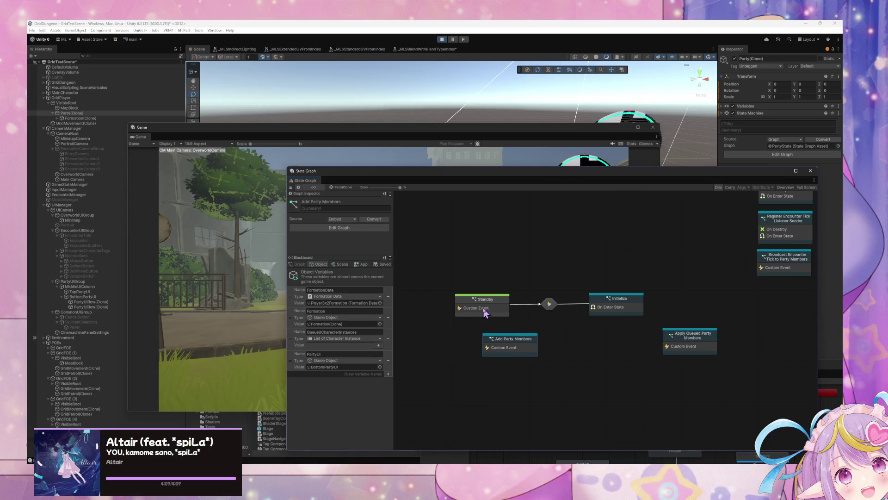
Select the Initialize state, then open the Standby state's script graph.
{"action": "left_click", "coordinate": [624, 313]}
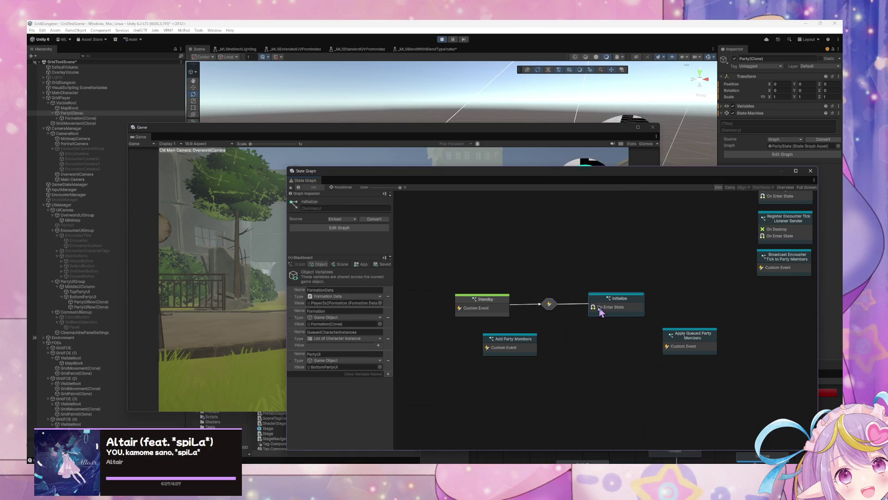
{"action": "double_click", "coordinate": [505, 307]}
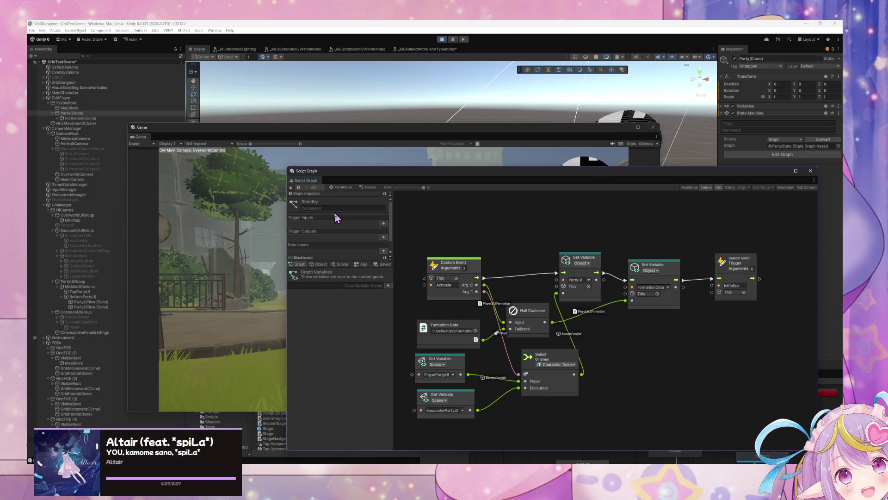
Move the Game view and script graph windows aside to uncover the project panels.
{"action": "left_click_drag", "start_coordinate": [199, 128], "coordinate": [483, 202]}
{"action": "left_click_drag", "start_coordinate": [381, 183], "coordinate": [580, 183]}
{"action": "mouse_move", "coordinate": [463, 205]}
{"action": "left_mouse_down"}
{"action": "mouse_move", "coordinate": [604, 199]}
{"action": "mouse_move", "coordinate": [356, 291]}
{"action": "mouse_move", "coordinate": [409, 347]}
{"action": "left_mouse_up"}
{"action": "mouse_move", "coordinate": [550, 178]}
{"action": "left_mouse_down"}
{"action": "mouse_move", "coordinate": [574, 202]}
{"action": "mouse_move", "coordinate": [630, 329]}
{"action": "left_mouse_up"}
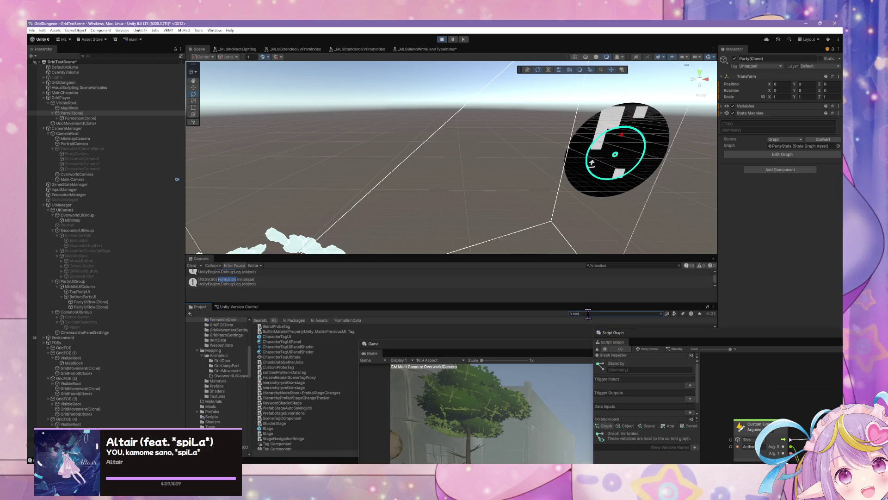
{"action": "scroll", "coordinate": [237, 365], "scroll_direction": "up", "scroll_amount": 4}
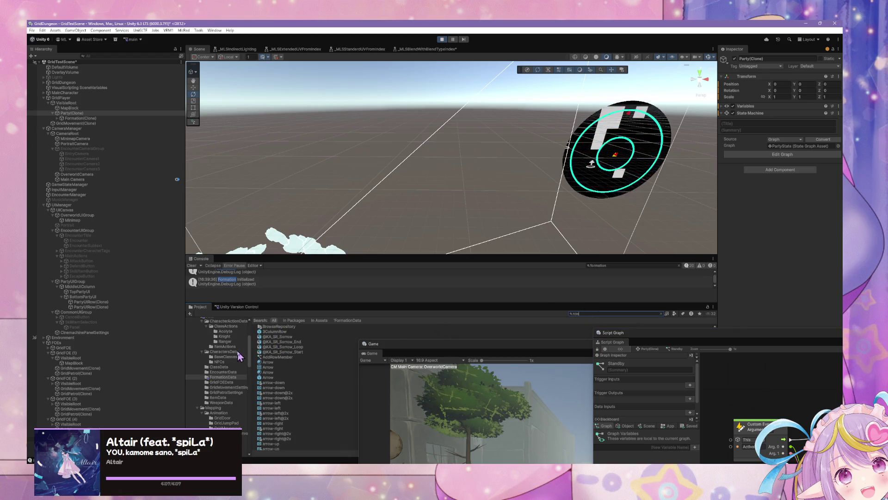
Create a ScriptableObject script named FormationRowScript in the FormationData folder.
{"action": "left_click", "coordinate": [231, 377]}
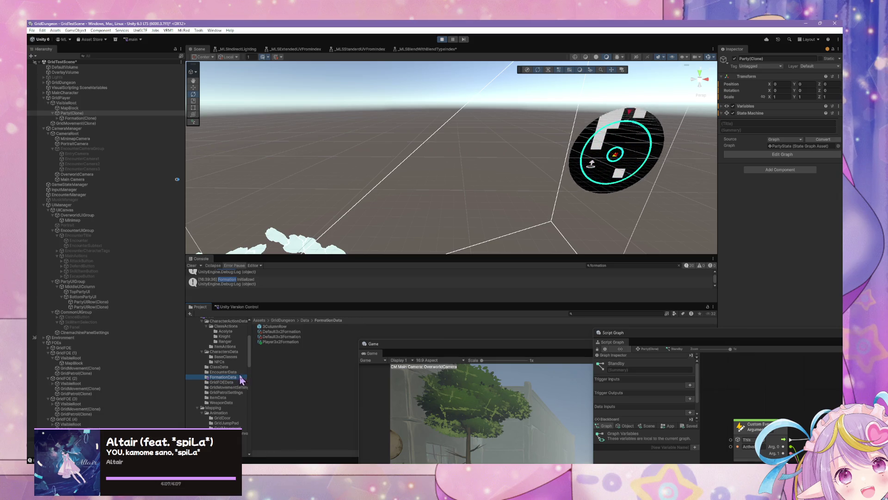
{"action": "right_click", "coordinate": [276, 365]}
{"action": "mouse_move", "coordinate": [339, 157]}
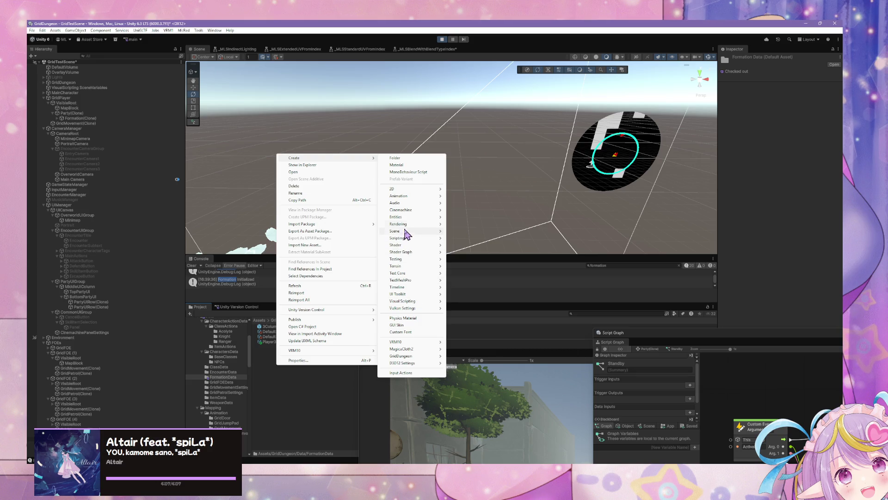
{"action": "mouse_move", "coordinate": [398, 301]}
{"action": "mouse_move", "coordinate": [408, 239]}
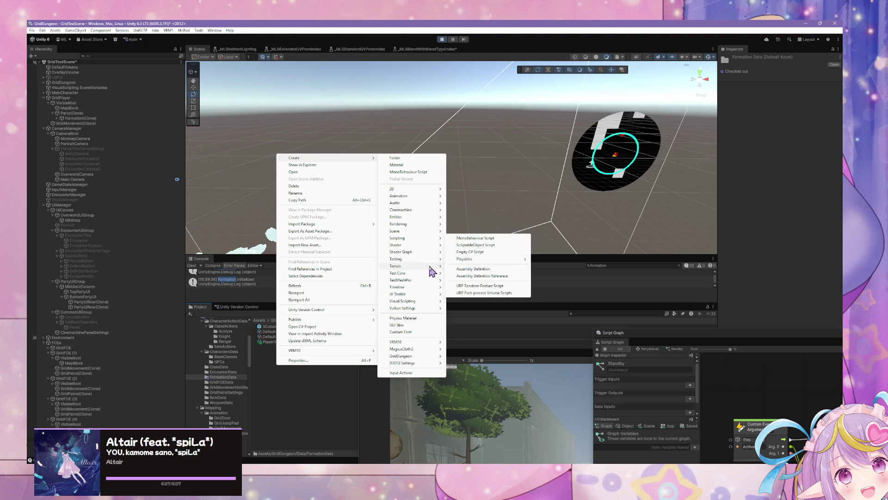
{"action": "left_click", "coordinate": [469, 248]}
{"action": "type", "text": "RowScript"}
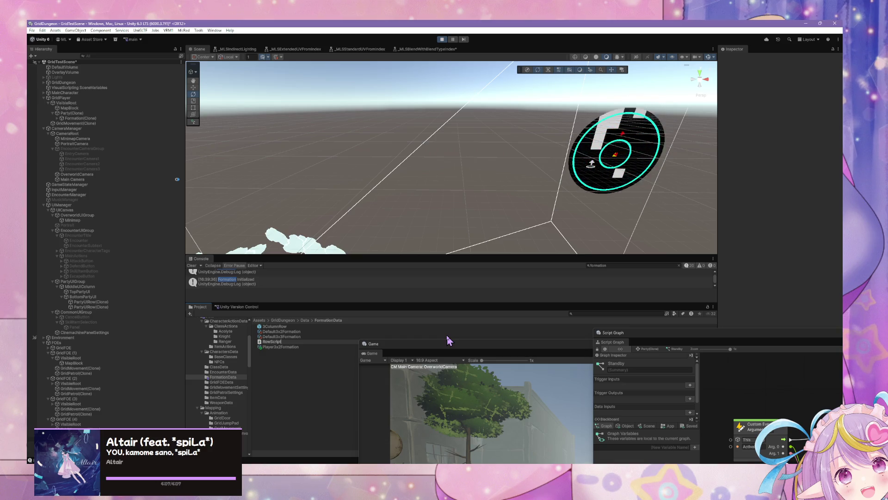
{"action": "key", "text": "Home"}
{"action": "type", "text": "Formation"}
{"action": "key", "text": "Return"}
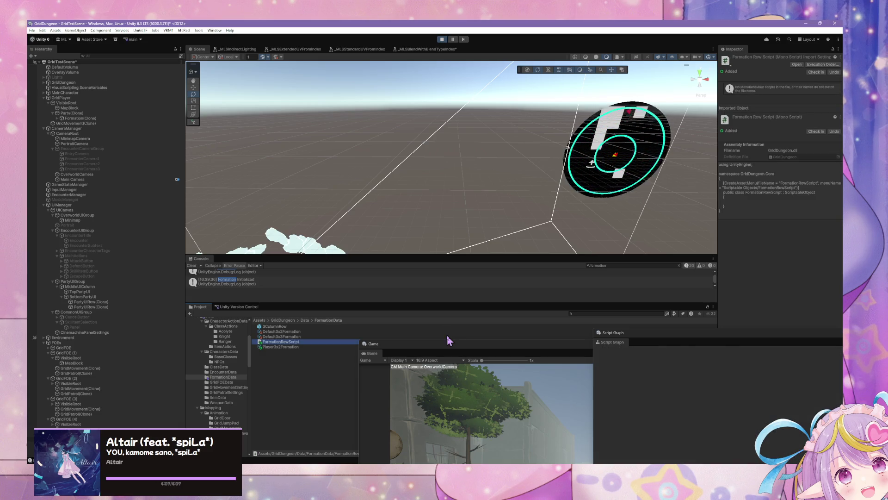
Open the 3ColumnRow prefab and drag FormationRowScript onto its Inspector.
{"action": "key", "text": "Home"}
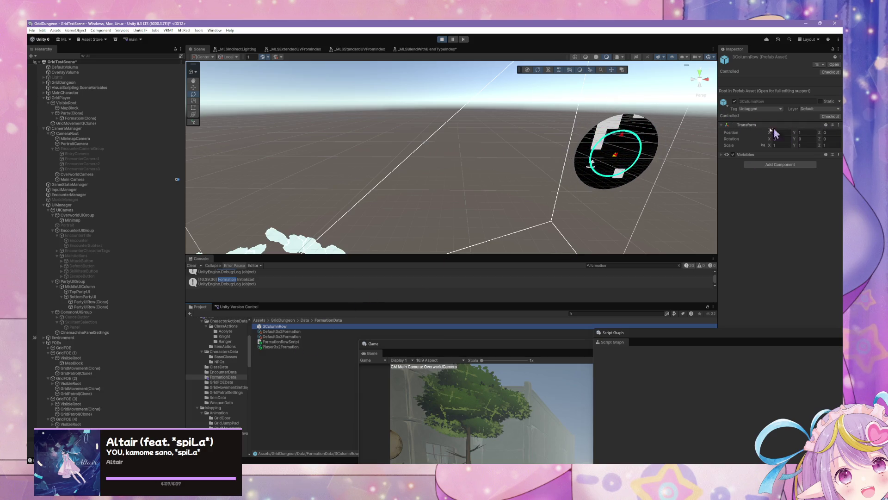
{"action": "left_click", "coordinate": [834, 64]}
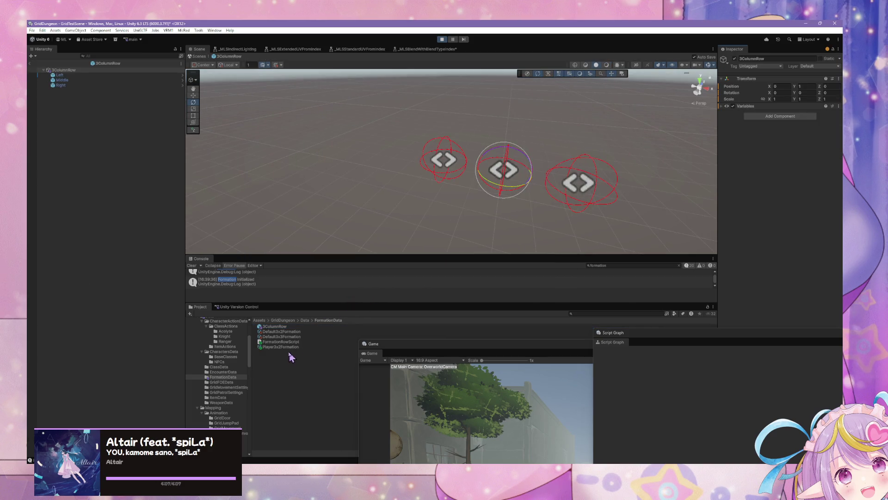
{"action": "mouse_move", "coordinate": [279, 346]}
{"action": "left_mouse_down"}
{"action": "mouse_move", "coordinate": [779, 139]}
{"action": "mouse_move", "coordinate": [785, 148]}
{"action": "left_mouse_up"}
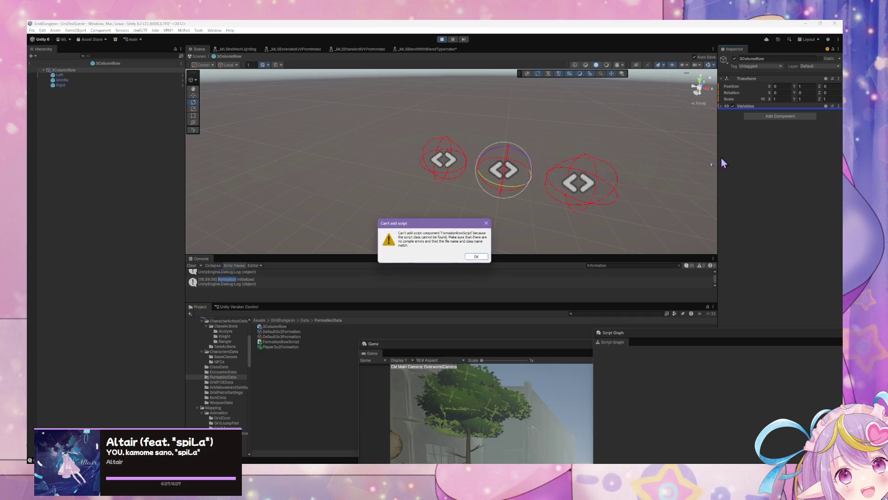
Dismiss the error, add a Script Machine to 3ColumnRow and drag FormationRowScript into its Graph field.
{"action": "left_click", "coordinate": [476, 257]}
{"action": "left_click", "coordinate": [796, 116]}
{"action": "type", "text": "sc"}
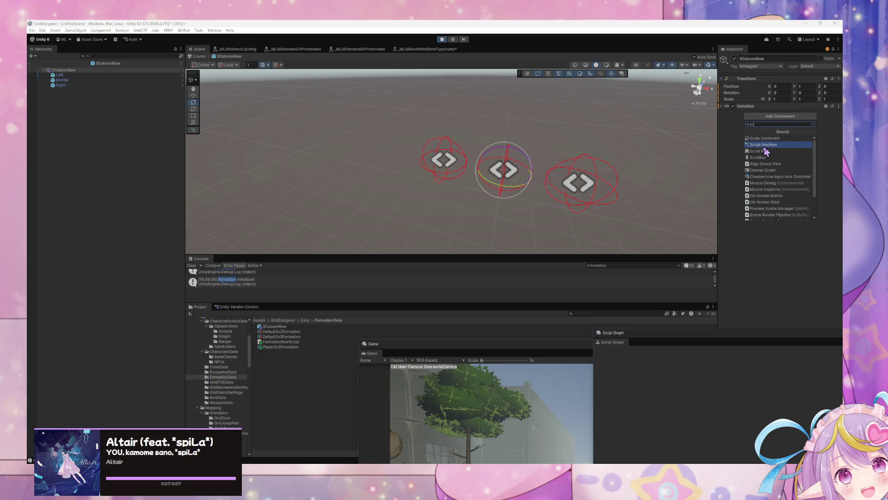
{"action": "left_click", "coordinate": [764, 145]}
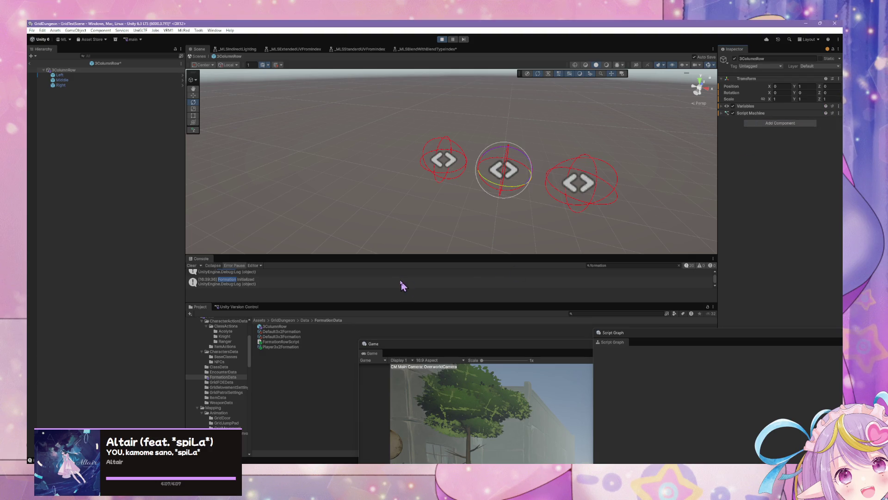
{"action": "left_click", "coordinate": [721, 113]}
{"action": "mouse_move", "coordinate": [279, 342]}
{"action": "left_mouse_down"}
{"action": "mouse_move", "coordinate": [770, 125]}
{"action": "mouse_move", "coordinate": [634, 266]}
{"action": "mouse_move", "coordinate": [245, 357]}
{"action": "left_mouse_up"}
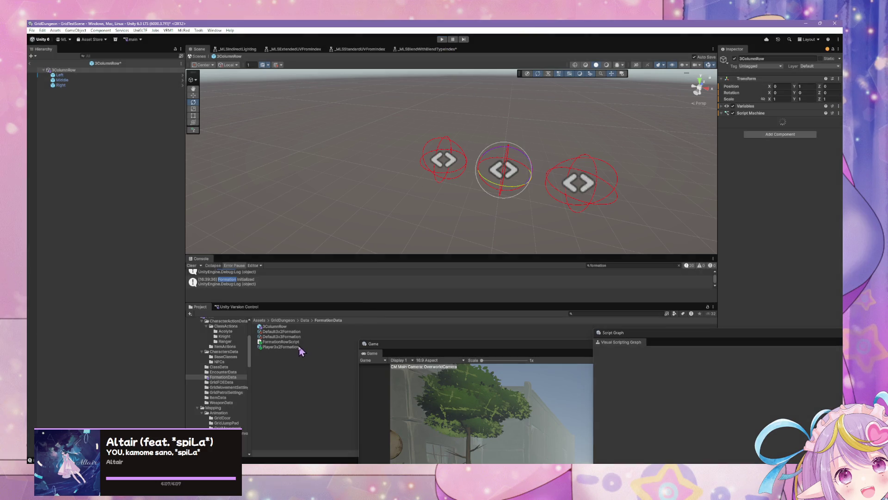
Enter play mode, then inspect FormationRowScript and the 3ColumnRow prefab root.
{"action": "key", "text": "ctrl+p"}
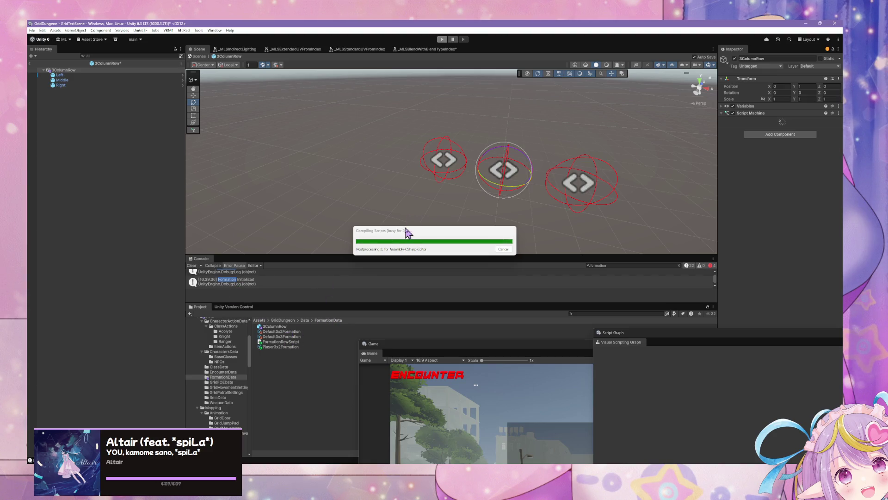
{"action": "mouse_move", "coordinate": [506, 462]}
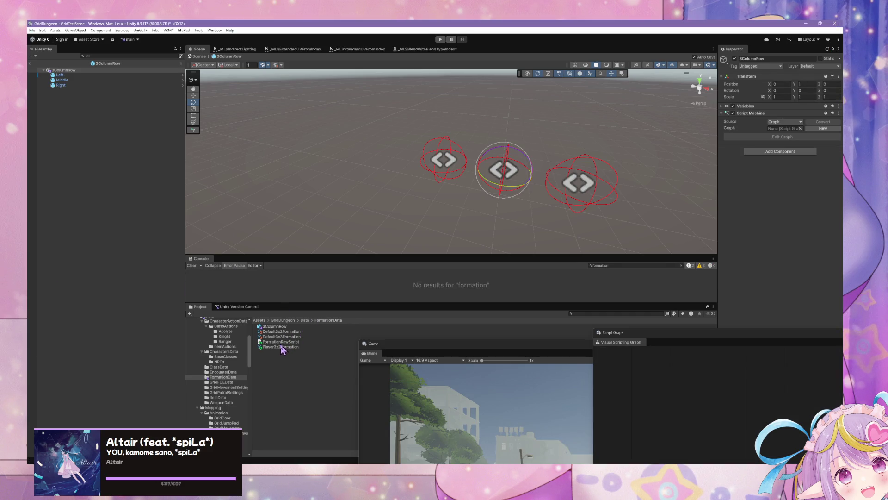
{"action": "left_click", "coordinate": [280, 341]}
{"action": "left_click", "coordinate": [63, 69]}
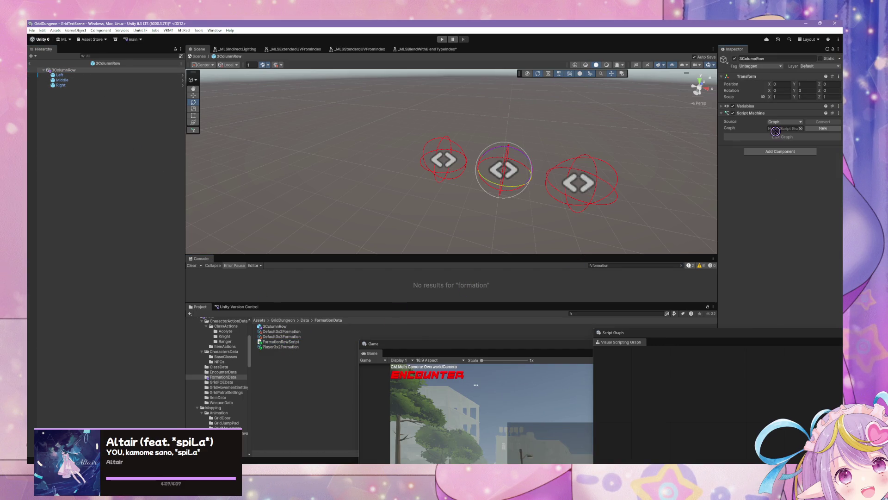
{"action": "left_click", "coordinate": [284, 342]}
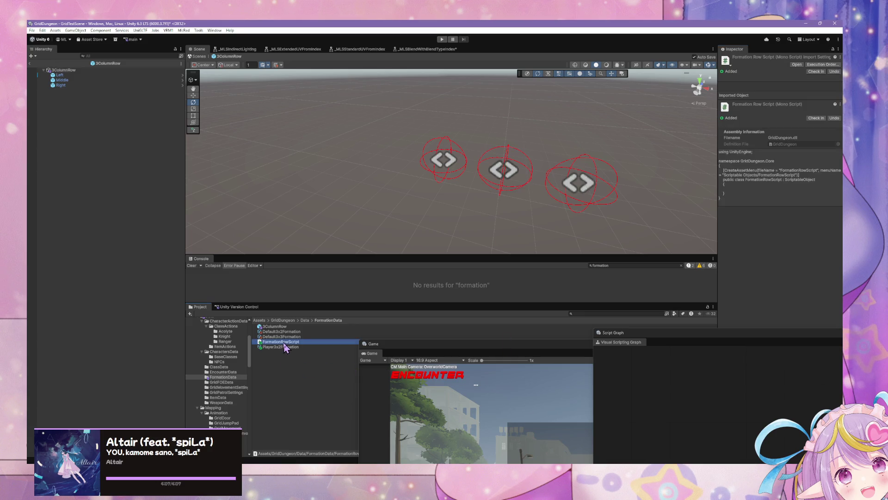
Delete the FormationRowScript asset and confirm the removal.
{"action": "left_click", "coordinate": [472, 347]}
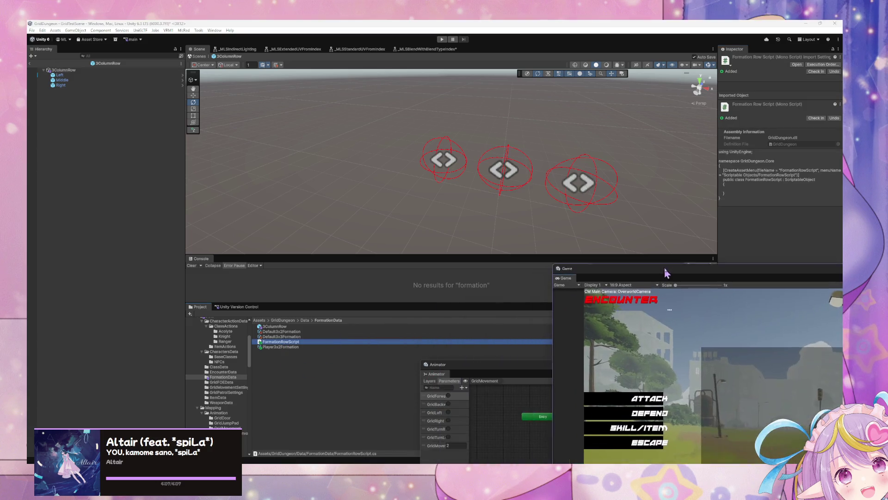
{"action": "left_click", "coordinate": [327, 343]}
{"action": "key", "text": "Delete"}
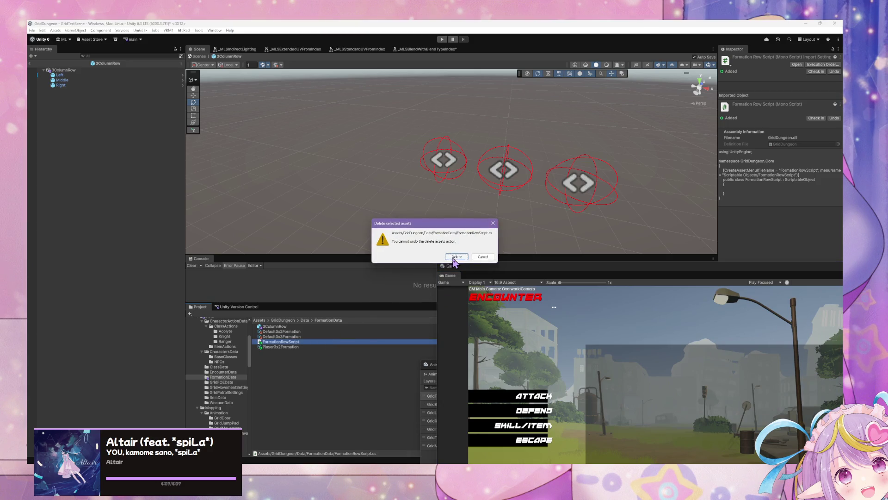
{"action": "left_click", "coordinate": [456, 255]}
Create a new Visual Scripting Script Graph asset in FormationData.
{"action": "right_click", "coordinate": [311, 365]}
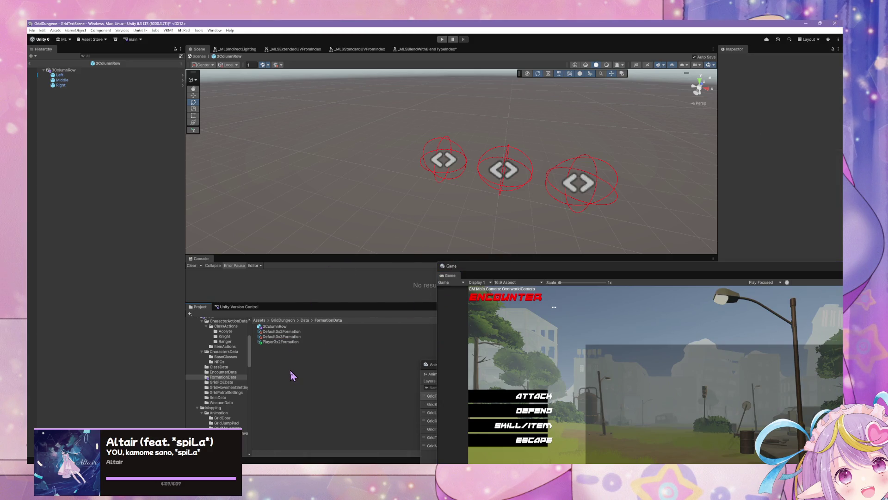
{"action": "mouse_move", "coordinate": [367, 159]}
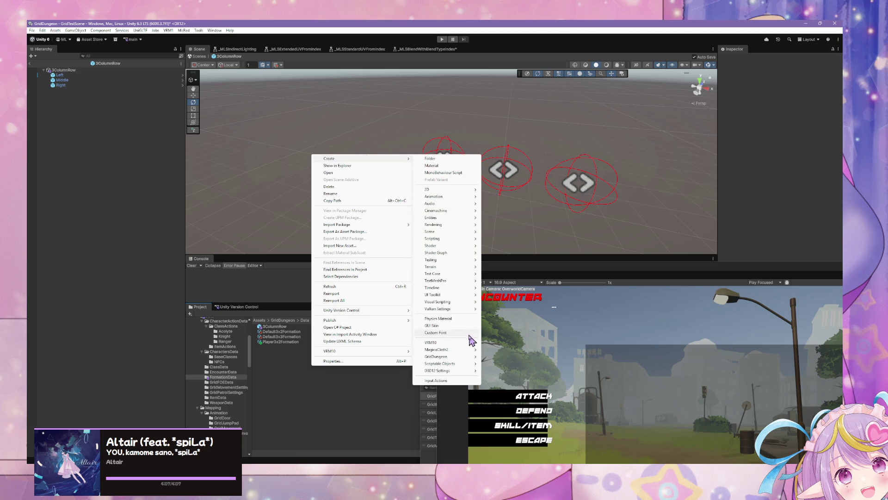
{"action": "mouse_move", "coordinate": [473, 303]}
{"action": "left_click", "coordinate": [509, 304]}
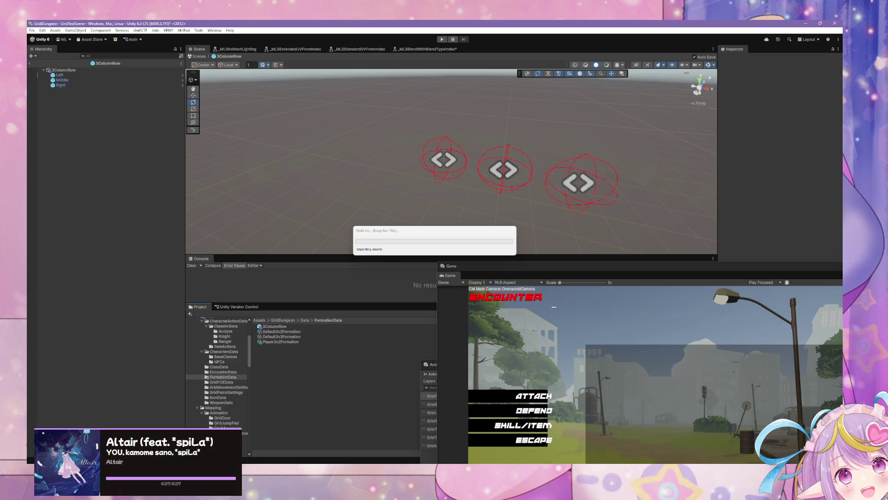
{"action": "left_click", "coordinate": [413, 232]}
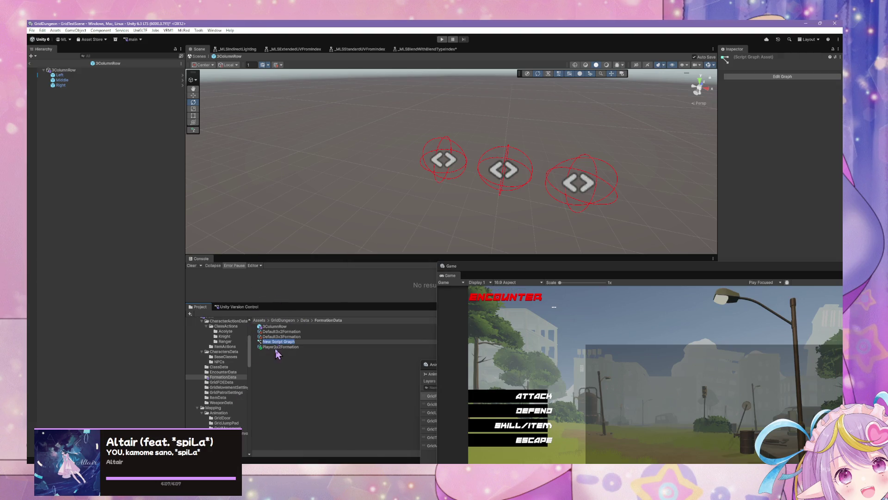
Rename the New Script Graph asset to RowScript.
{"action": "key", "text": "Return"}
{"action": "key", "text": "F2"}
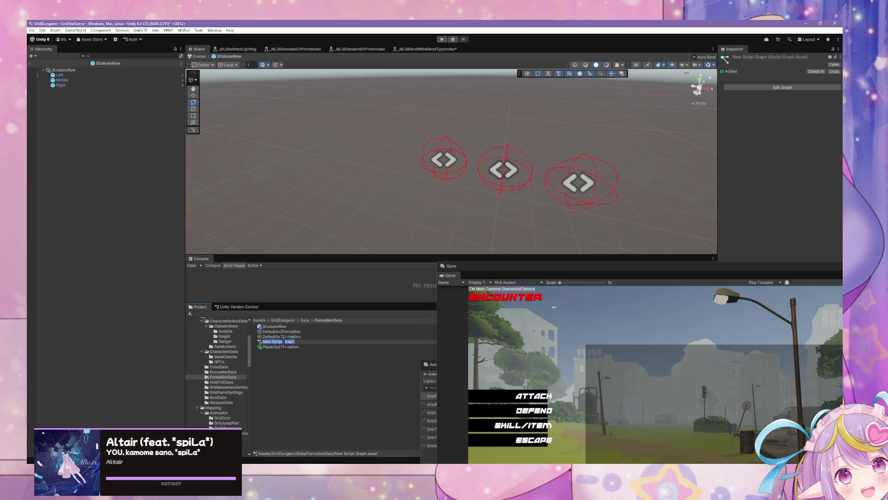
{"action": "type", "text": "Row"}
{"action": "key", "text": "BackSpace"}
{"action": "key", "text": "BackSpace"}
{"action": "type", "text": "cript"}
{"action": "key", "text": "Return"}
Assign RowScript as 3ColumnRow's Script Machine graph and open it in the graph editor.
{"action": "mouse_move", "coordinate": [272, 350]}
{"action": "left_mouse_down"}
{"action": "mouse_move", "coordinate": [707, 191]}
{"action": "mouse_move", "coordinate": [762, 91]}
{"action": "left_mouse_up"}
{"action": "left_click", "coordinate": [104, 70]}
{"action": "mouse_move", "coordinate": [272, 347]}
{"action": "left_mouse_down"}
{"action": "mouse_move", "coordinate": [636, 264]}
{"action": "mouse_move", "coordinate": [782, 129]}
{"action": "left_mouse_up"}
{"action": "left_click", "coordinate": [782, 154]}
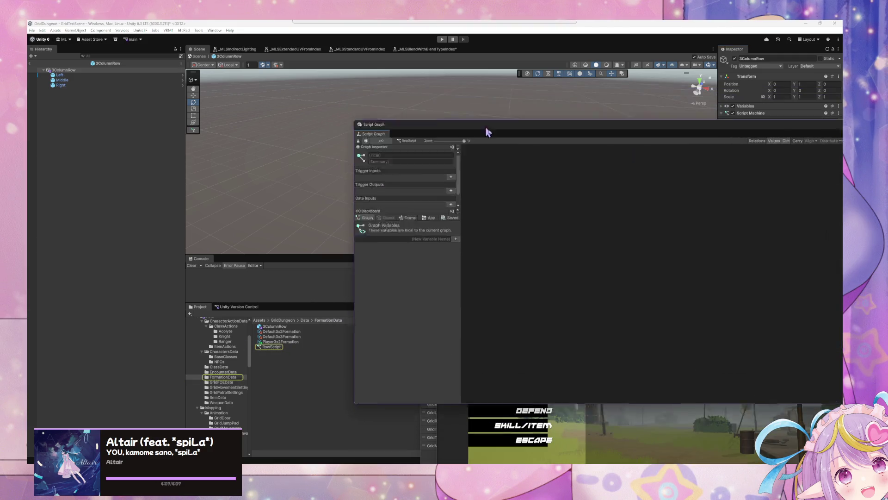
{"action": "left_click_drag", "start_coordinate": [486, 130], "coordinate": [673, 179]}
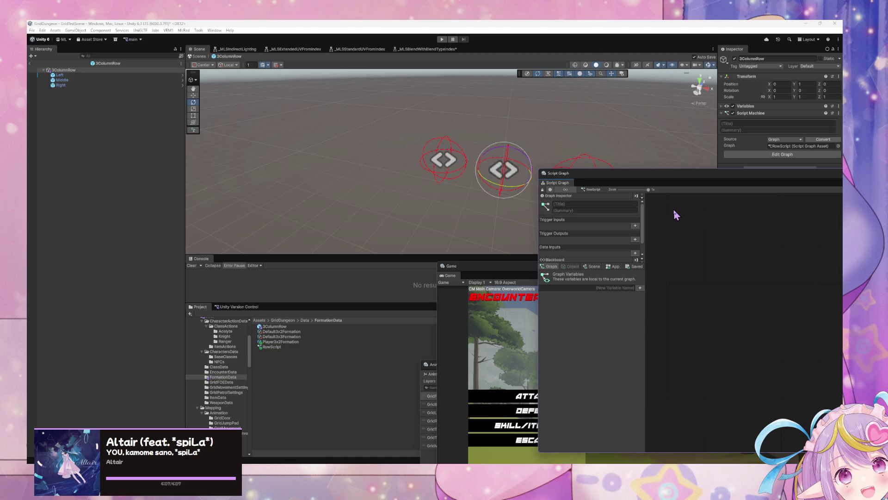
{"action": "left_click_drag", "start_coordinate": [680, 179], "coordinate": [542, 158]}
{"action": "left_click", "coordinate": [480, 267]}
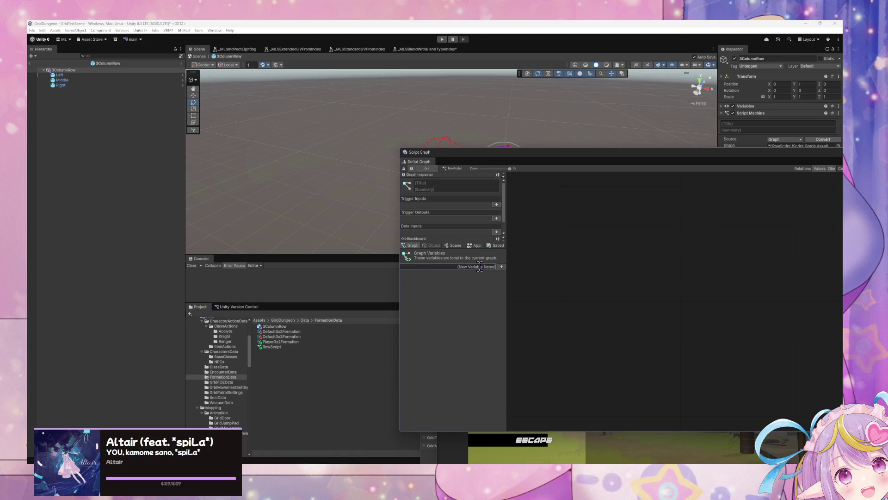
{"action": "key", "text": "alt+Tab"}
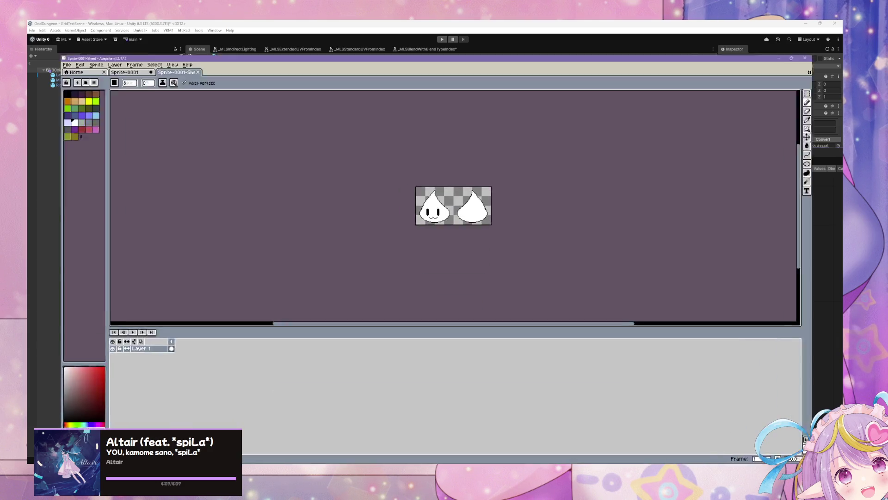
In Aseprite, switch to the Sprite-0001 document.
{"action": "left_click", "coordinate": [33, 31]}
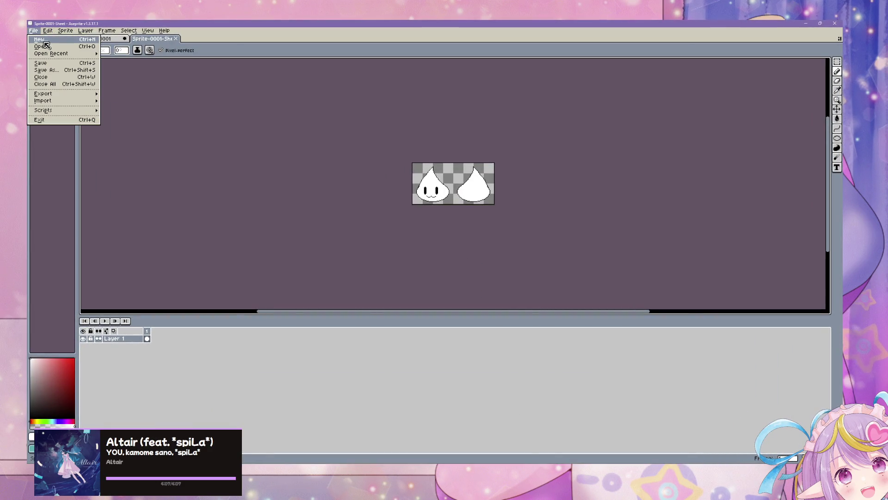
{"action": "left_click", "coordinate": [206, 67]}
{"action": "left_click", "coordinate": [116, 40]}
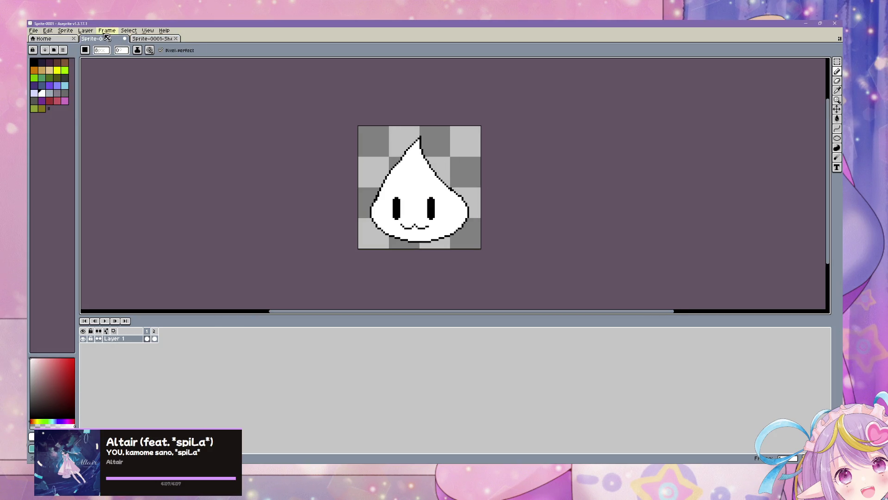
Add a new Layer 2, hide Layer 1 and pick a dark green drawing colour.
{"action": "left_click", "coordinate": [86, 31]}
{"action": "mouse_move", "coordinate": [92, 70]}
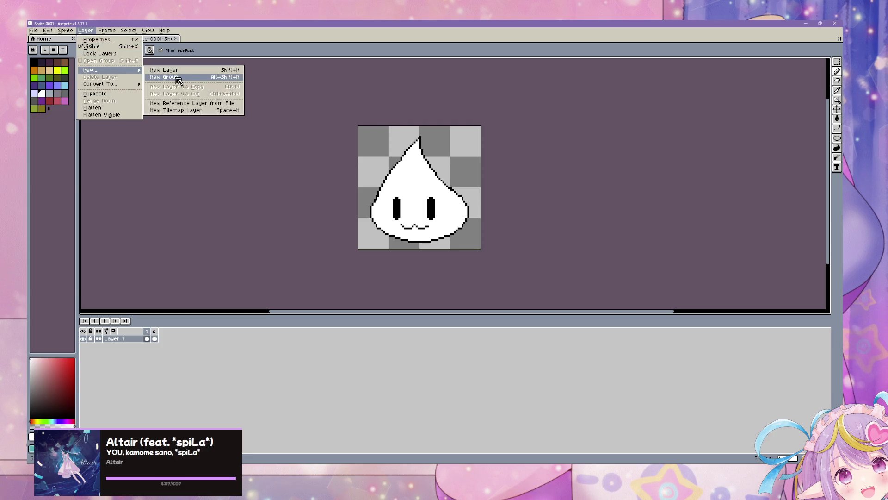
{"action": "left_click", "coordinate": [160, 70]}
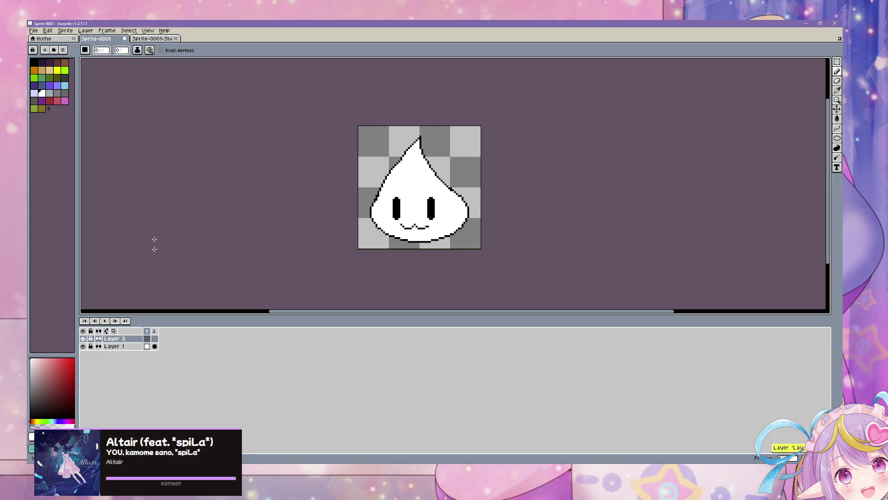
{"action": "left_click", "coordinate": [82, 346]}
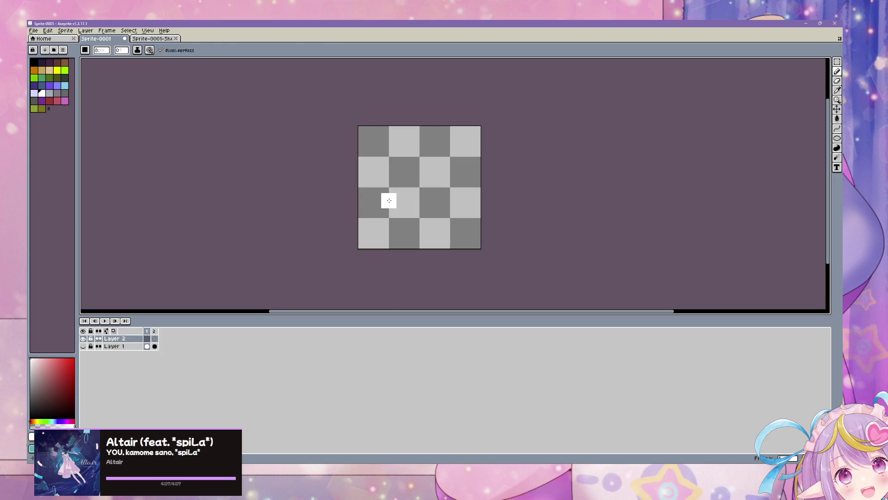
{"action": "key", "text": "bracketleft"}
{"action": "key", "text": "bracketleft"}
{"action": "key", "text": "bracketleft"}
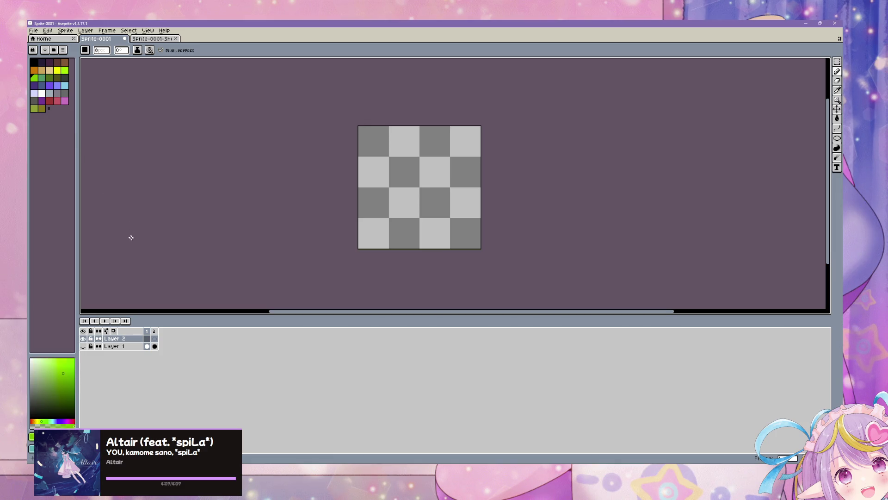
{"action": "left_click", "coordinate": [66, 406]}
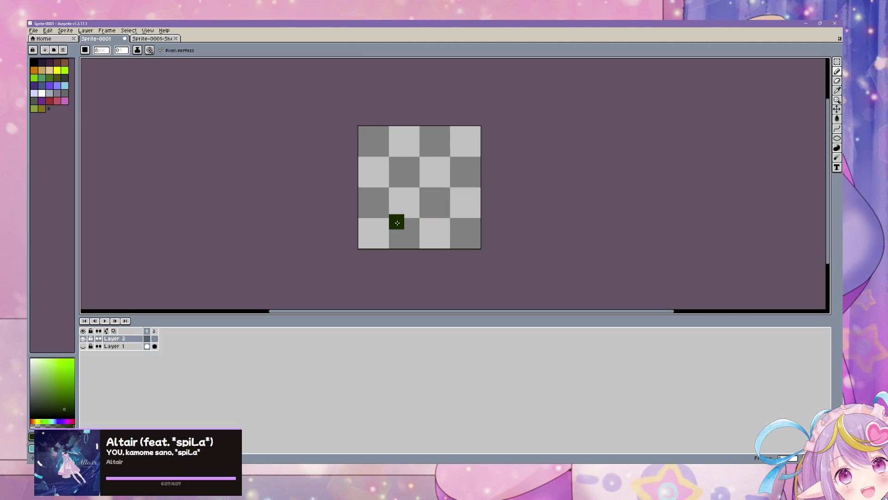
Paint the frame's dark green bottom bar, undoing stray strokes along the way.
{"action": "mouse_move", "coordinate": [400, 227]}
{"action": "left_mouse_down"}
{"action": "mouse_move", "coordinate": [463, 221]}
{"action": "mouse_move", "coordinate": [446, 222]}
{"action": "left_mouse_up"}
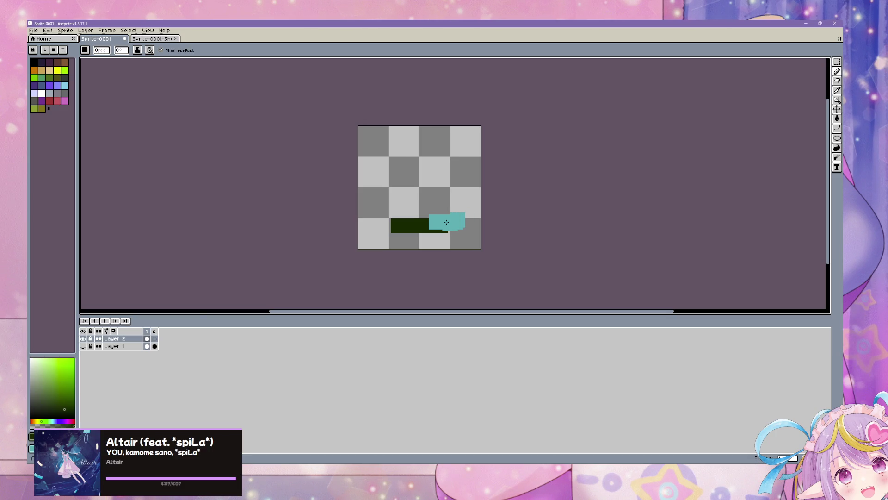
{"action": "left_click_drag", "start_coordinate": [447, 224], "coordinate": [447, 223]}
{"action": "key", "text": "ctrl+z"}
{"action": "key", "text": "ctrl+z"}
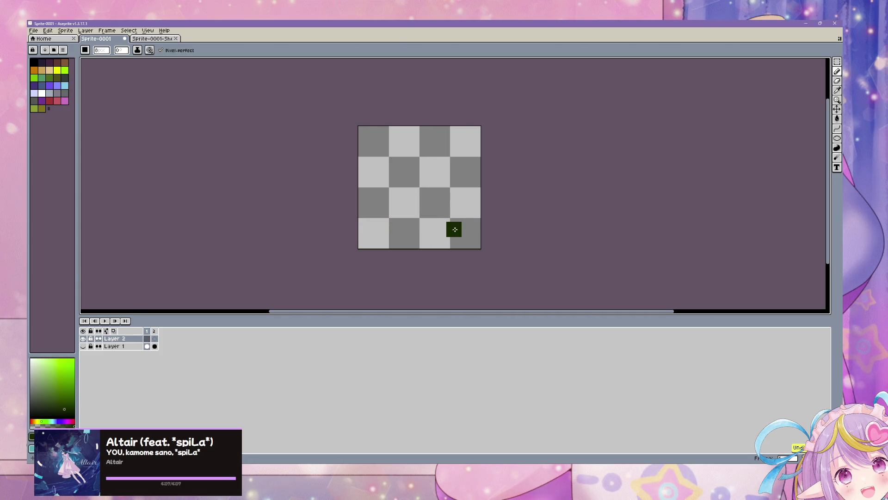
{"action": "left_click_drag", "start_coordinate": [459, 225], "coordinate": [443, 227]}
{"action": "key", "text": "ctrl+z"}
{"action": "left_click_drag", "start_coordinate": [442, 227], "coordinate": [389, 228]}
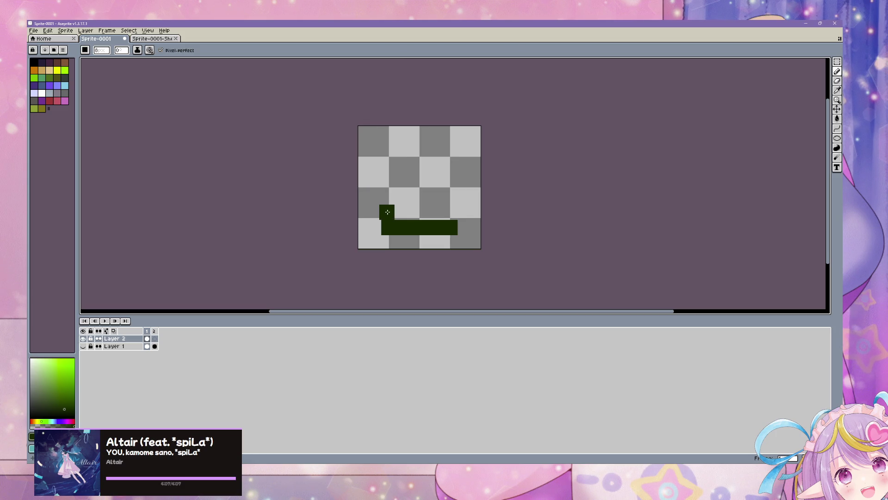
Draw the left side of the dark green frame upward.
{"action": "left_click", "coordinate": [390, 213]}
{"action": "left_click", "coordinate": [390, 181]}
{"action": "mouse_move", "coordinate": [389, 178]}
{"action": "left_mouse_down"}
{"action": "mouse_move", "coordinate": [387, 153]}
{"action": "mouse_move", "coordinate": [414, 155]}
{"action": "mouse_move", "coordinate": [406, 167]}
{"action": "mouse_move", "coordinate": [401, 153]}
{"action": "mouse_move", "coordinate": [455, 153]}
{"action": "mouse_move", "coordinate": [457, 198]}
{"action": "left_mouse_up"}
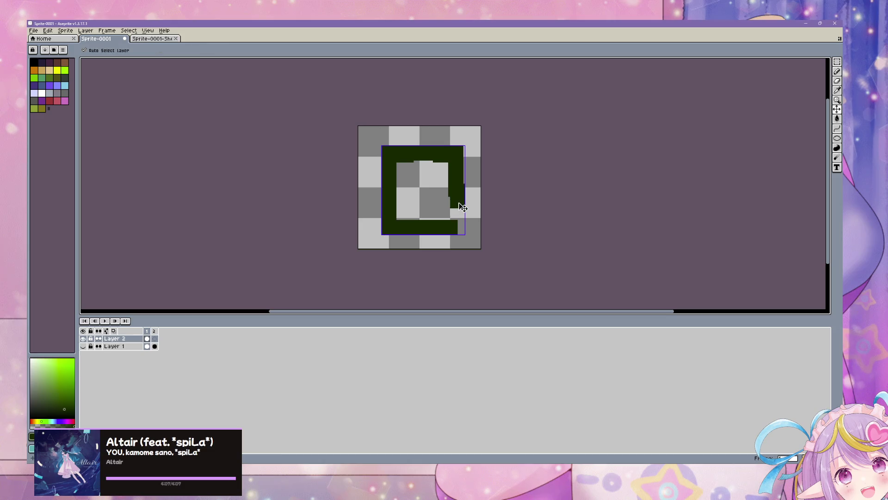
Redraw the frame's top and right sides in dark green, undoing uneven attempts.
{"action": "key", "text": "ctrl+z"}
{"action": "key", "text": "ctrl+z"}
{"action": "key", "text": "ctrl+z"}
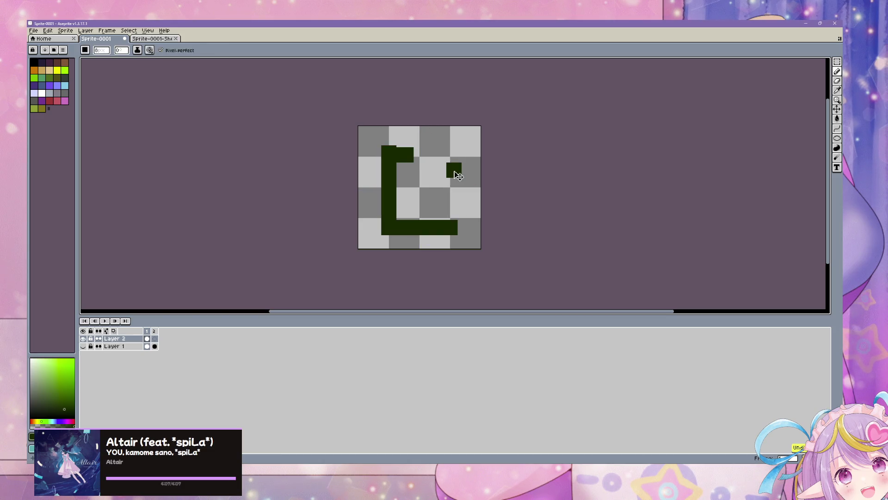
{"action": "mouse_move", "coordinate": [452, 170]}
{"action": "left_mouse_down"}
{"action": "mouse_move", "coordinate": [455, 163]}
{"action": "mouse_move", "coordinate": [408, 162]}
{"action": "mouse_move", "coordinate": [377, 136]}
{"action": "mouse_move", "coordinate": [397, 147]}
{"action": "mouse_move", "coordinate": [448, 147]}
{"action": "mouse_move", "coordinate": [448, 221]}
{"action": "left_mouse_up"}
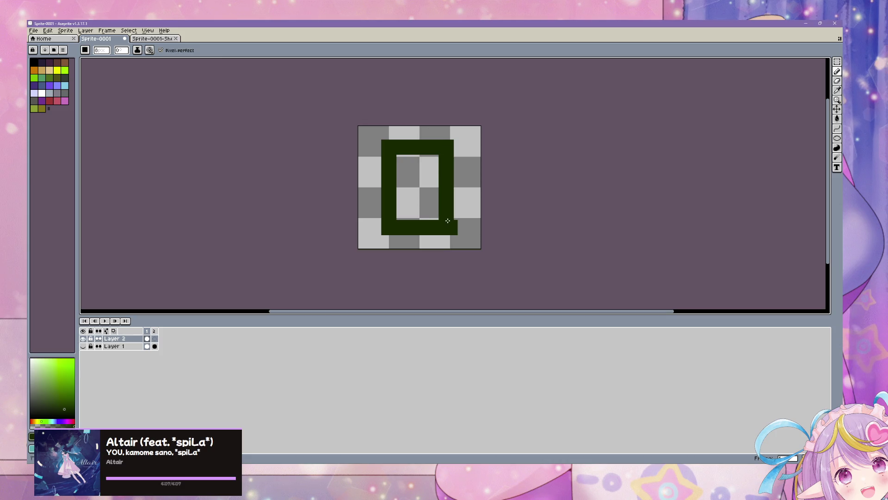
{"action": "key", "text": "ctrl+z"}
{"action": "mouse_move", "coordinate": [453, 144]}
{"action": "left_mouse_down"}
{"action": "mouse_move", "coordinate": [458, 185]}
{"action": "mouse_move", "coordinate": [456, 152]}
{"action": "left_mouse_up"}
{"action": "mouse_move", "coordinate": [453, 151]}
{"action": "left_mouse_down"}
{"action": "mouse_move", "coordinate": [462, 218]}
{"action": "mouse_move", "coordinate": [454, 228]}
{"action": "left_mouse_up"}
{"action": "key", "text": "ctrl+z"}
{"action": "key", "text": "ctrl+z"}
{"action": "key", "text": "ctrl+z"}
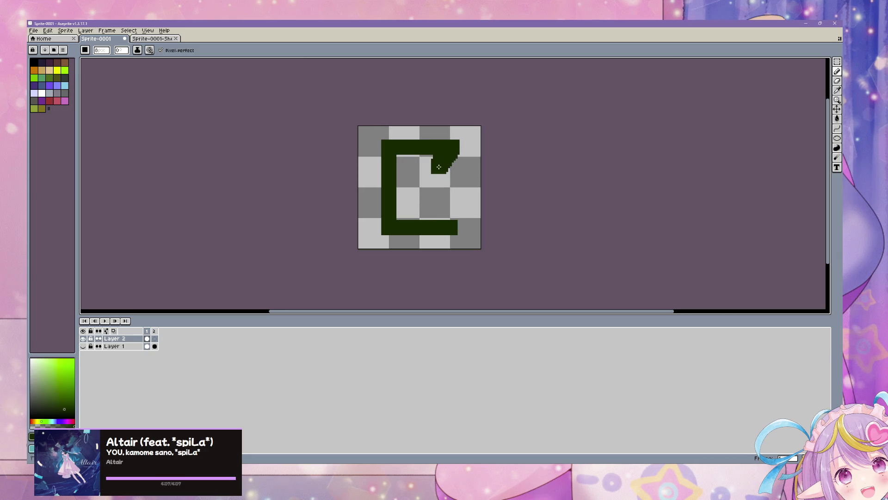
{"action": "key", "text": "ctrl+z"}
{"action": "key", "text": "ctrl+z"}
{"action": "key", "text": "ctrl+z"}
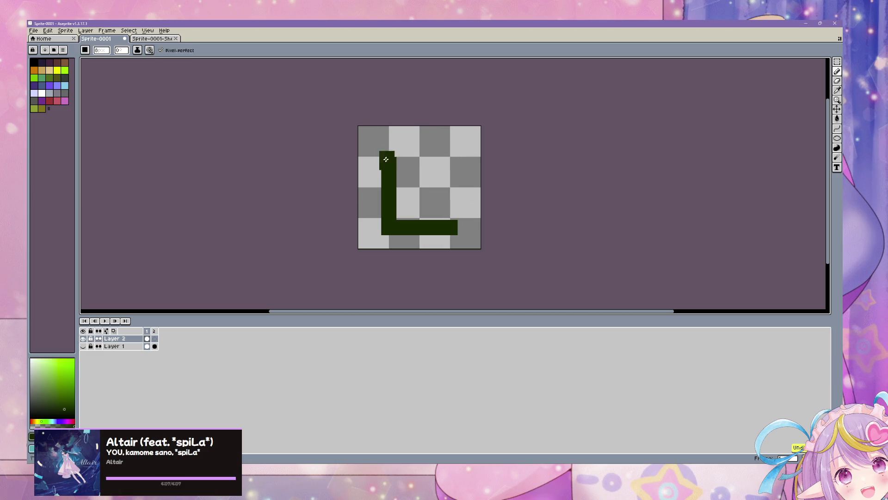
{"action": "mouse_move", "coordinate": [396, 167]}
{"action": "left_mouse_down"}
{"action": "mouse_move", "coordinate": [450, 165]}
{"action": "mouse_move", "coordinate": [453, 218]}
{"action": "left_mouse_up"}
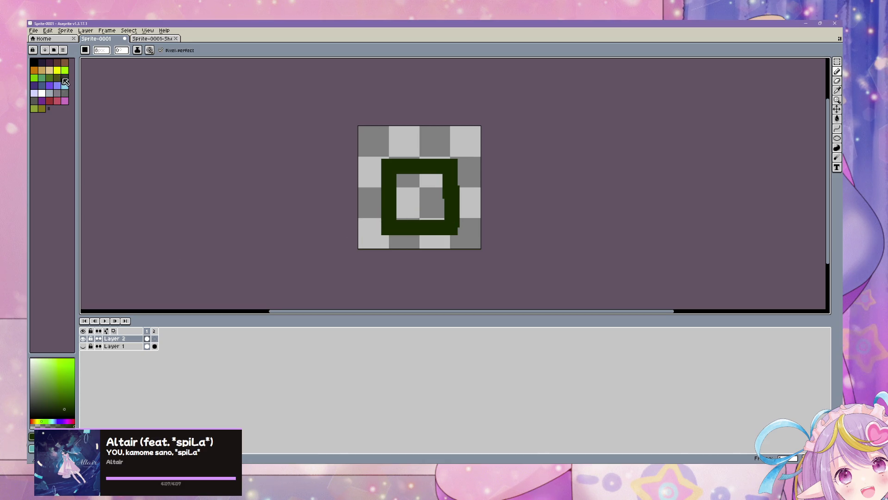
Fill the square's interior with bright lime green using the Paint Bucket.
{"action": "left_click", "coordinate": [65, 70]}
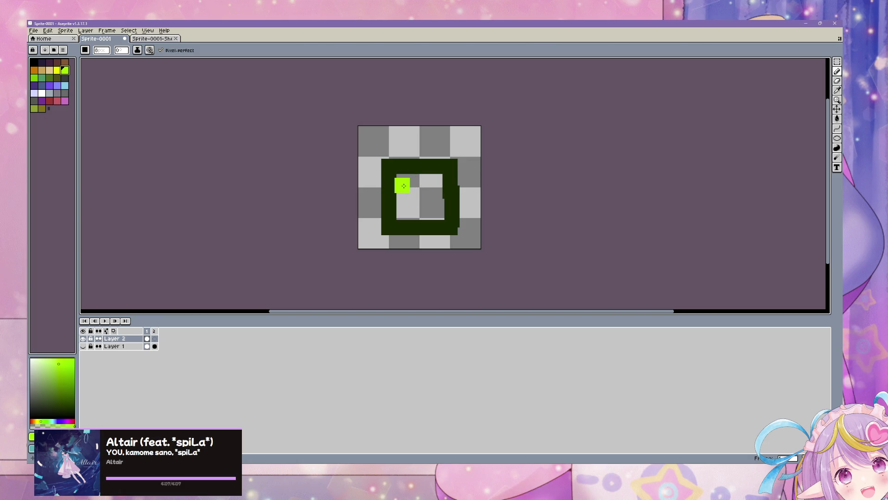
{"action": "left_click", "coordinate": [837, 122]}
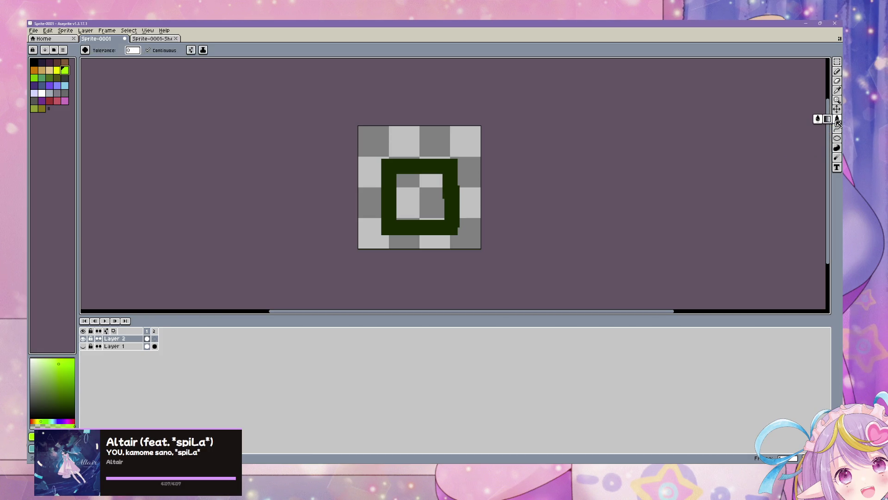
{"action": "left_click", "coordinate": [411, 199]}
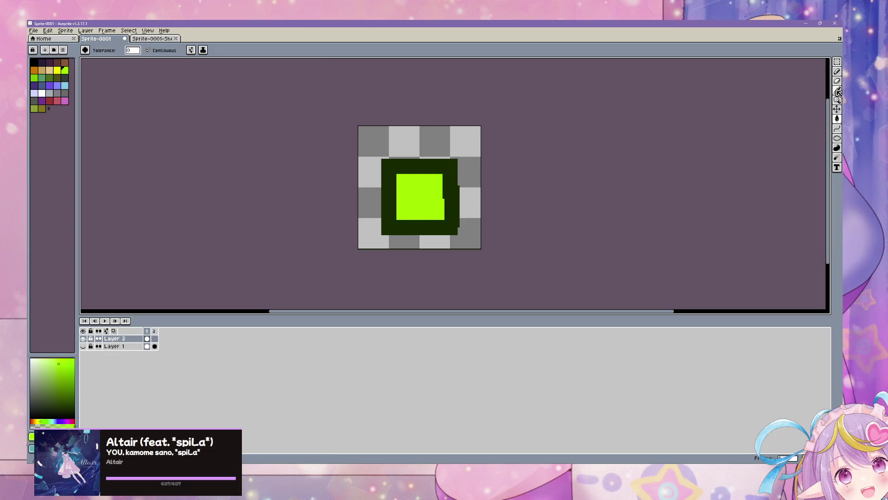
Switch back to the Pencil with black as the colour and brush size 3.
{"action": "left_click", "coordinate": [838, 72]}
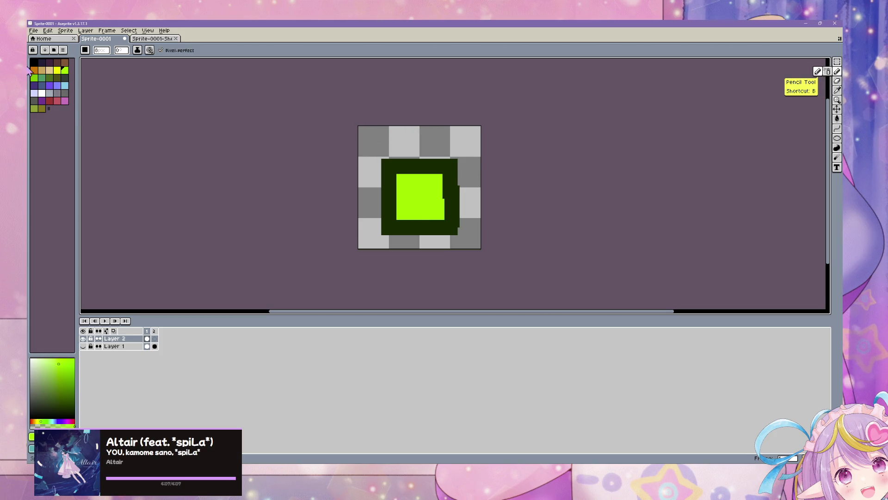
{"action": "left_click", "coordinate": [35, 63]}
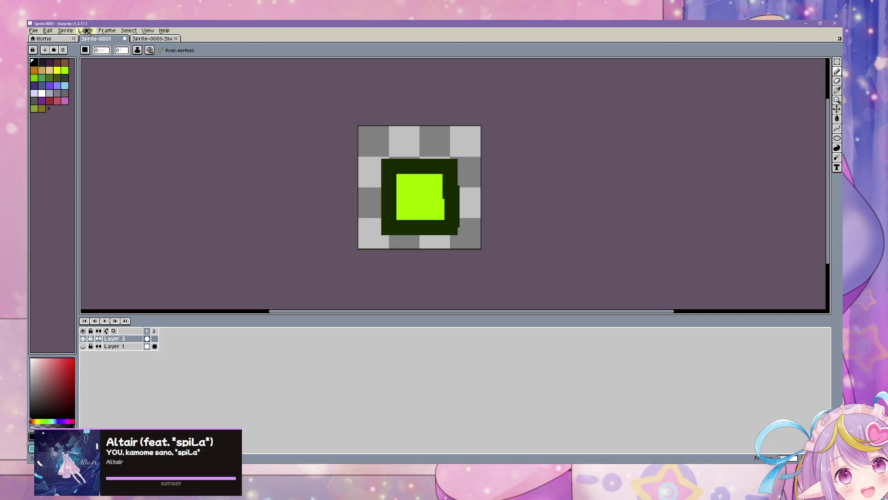
{"action": "left_click", "coordinate": [98, 51]}
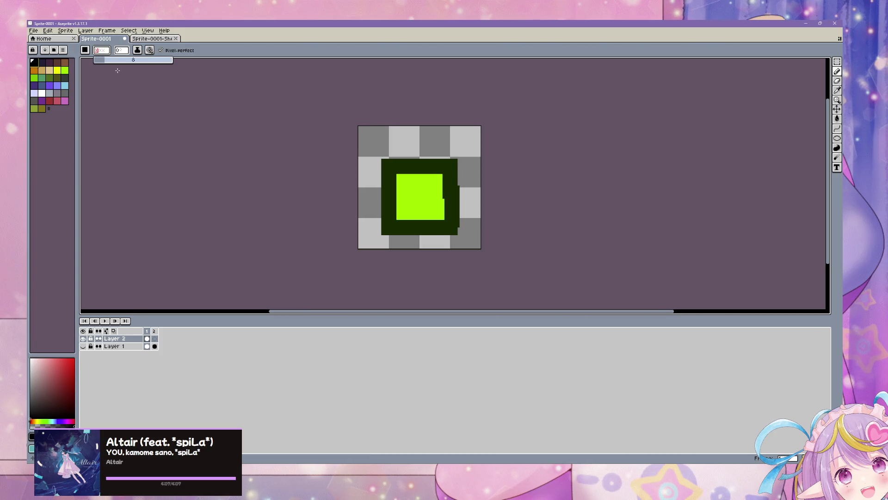
{"action": "type", "text": "1"}
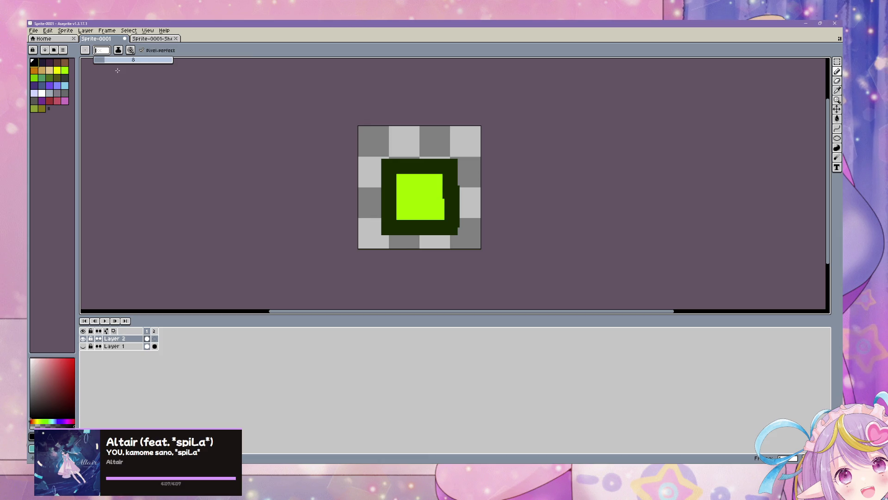
{"action": "type", "text": "3"}
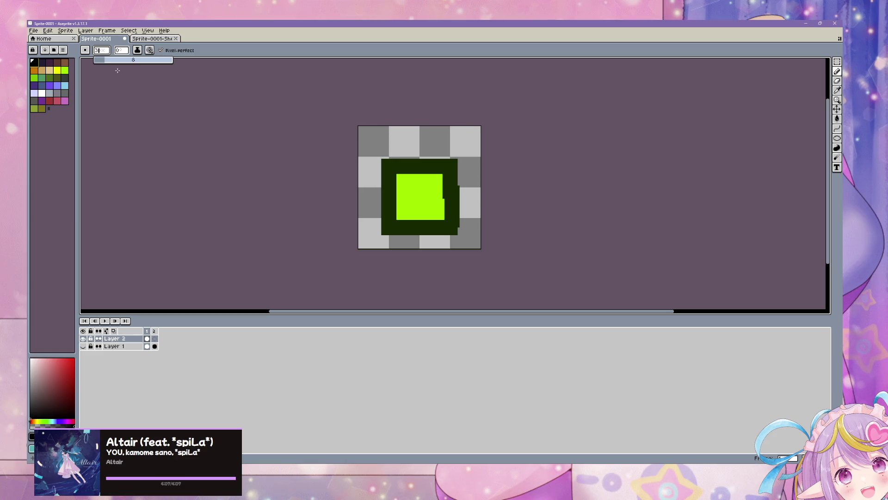
Using a 2 px brush, draw two black eyes and a small mouth on the green tile.
{"action": "key", "text": "Return"}
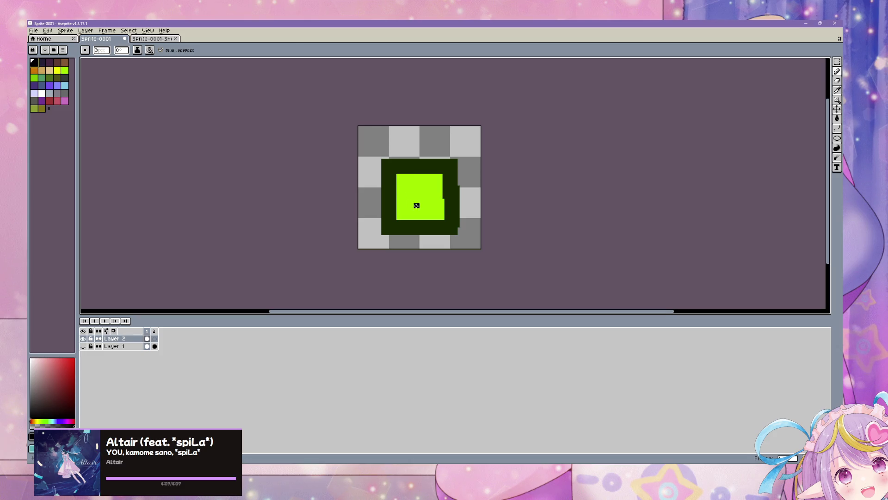
{"action": "key", "text": "minus"}
{"action": "left_click", "coordinate": [431, 211]}
{"action": "left_click", "coordinate": [403, 186]}
{"action": "left_click", "coordinate": [434, 186]}
{"action": "left_click", "coordinate": [427, 211]}
{"action": "left_click_drag", "start_coordinate": [418, 210], "coordinate": [416, 210]}
{"action": "key", "text": "ctrl+z"}
{"action": "left_click", "coordinate": [426, 216]}
Select the whole sprite and paste the face into frame 2's cel.
{"action": "key", "text": "ctrl+a"}
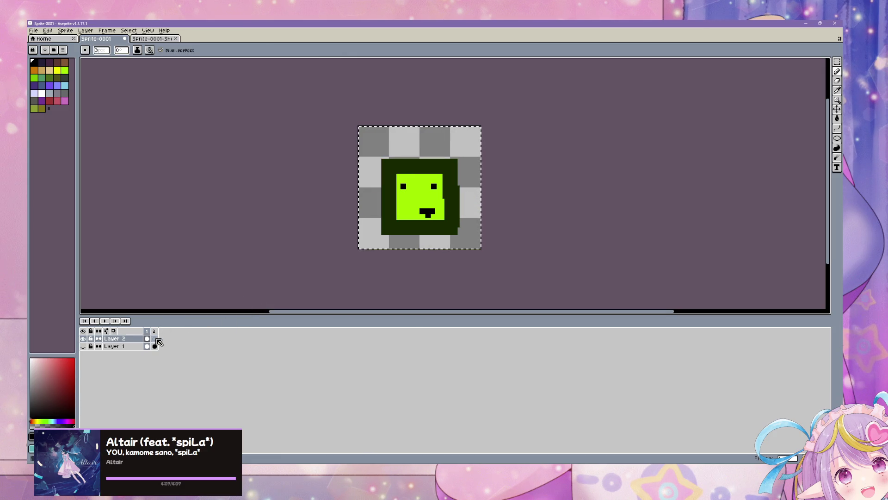
{"action": "left_click", "coordinate": [156, 339]}
{"action": "left_click", "coordinate": [147, 339]}
{"action": "left_click", "coordinate": [155, 338]}
{"action": "key", "text": "ctrl+v"}
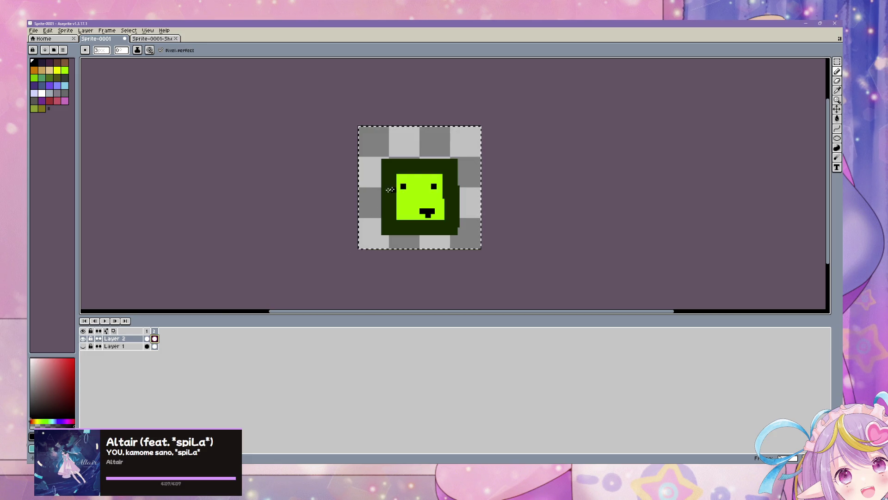
{"action": "left_click", "coordinate": [47, 30]}
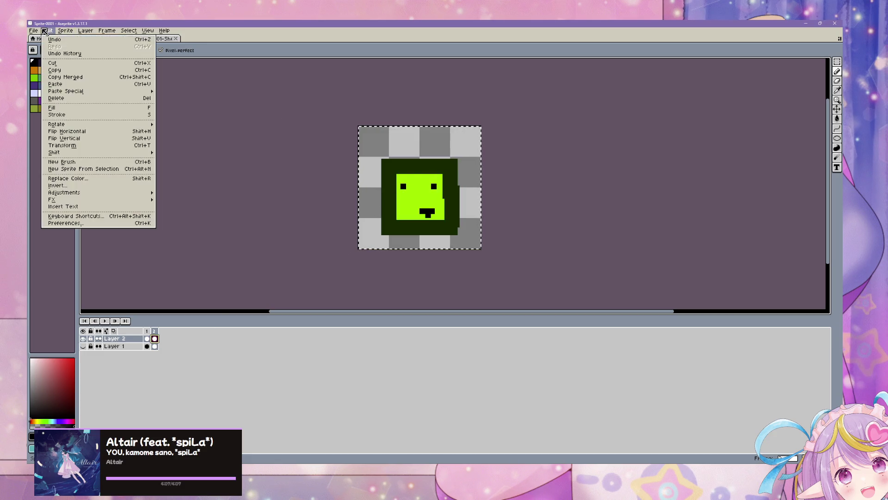
Flip frame 2 horizontally and paint over the face in lime green.
{"action": "left_click", "coordinate": [107, 131]}
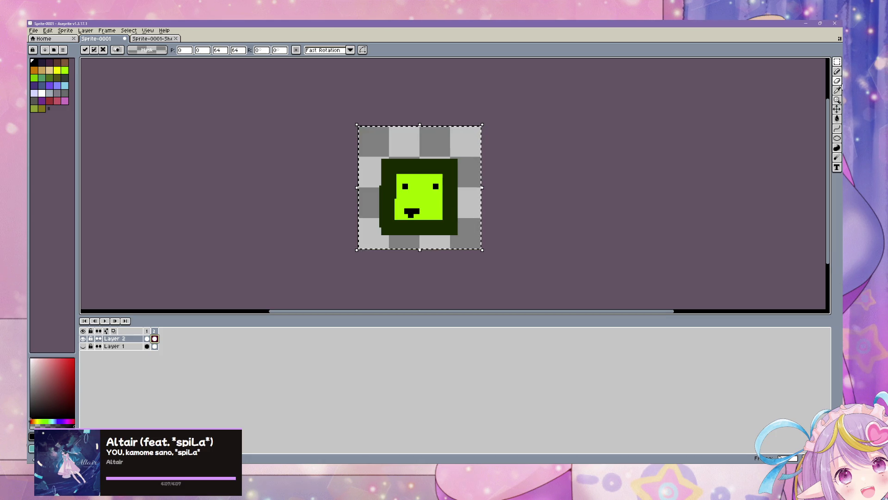
{"action": "left_click", "coordinate": [837, 71]}
{"action": "left_click", "coordinate": [65, 70]}
{"action": "left_click", "coordinate": [407, 187]}
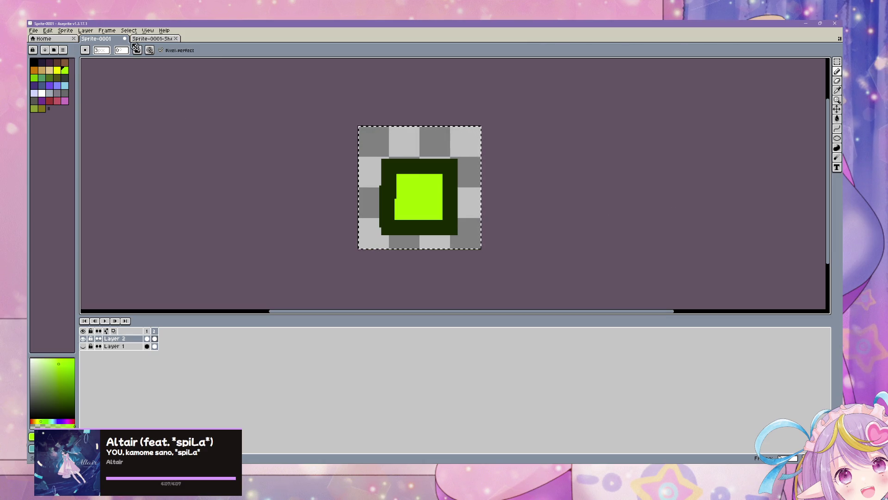
Open File > Export > Export Sprite Sheet for both frames.
{"action": "left_click", "coordinate": [72, 32]}
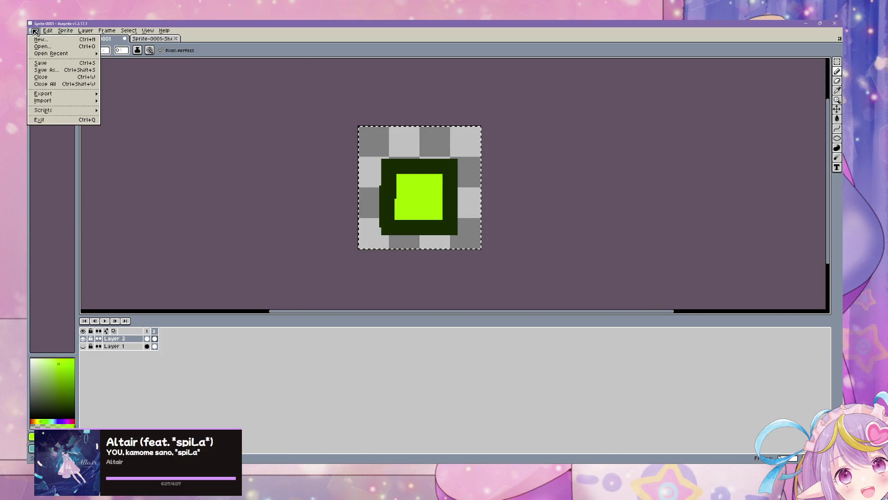
{"action": "mouse_move", "coordinate": [52, 95]}
{"action": "left_click", "coordinate": [116, 102]}
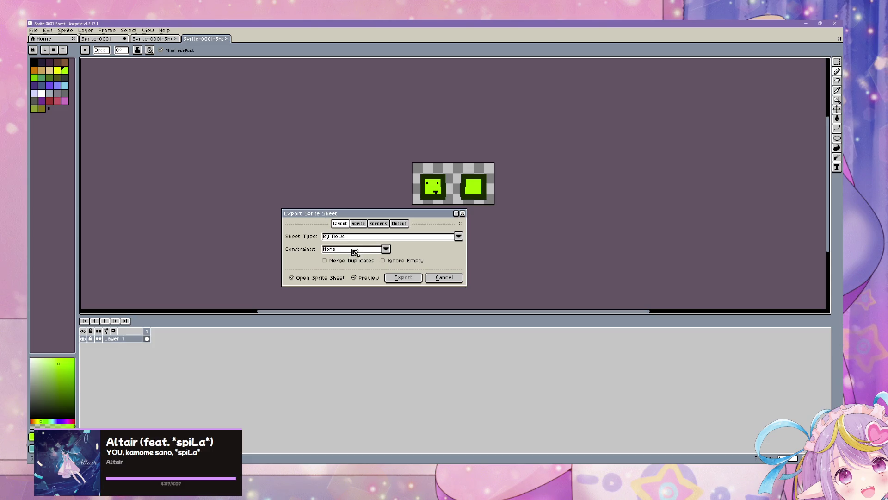
Accept the sprite sheet layout and start choosing the output file location.
{"action": "left_click", "coordinate": [402, 278]}
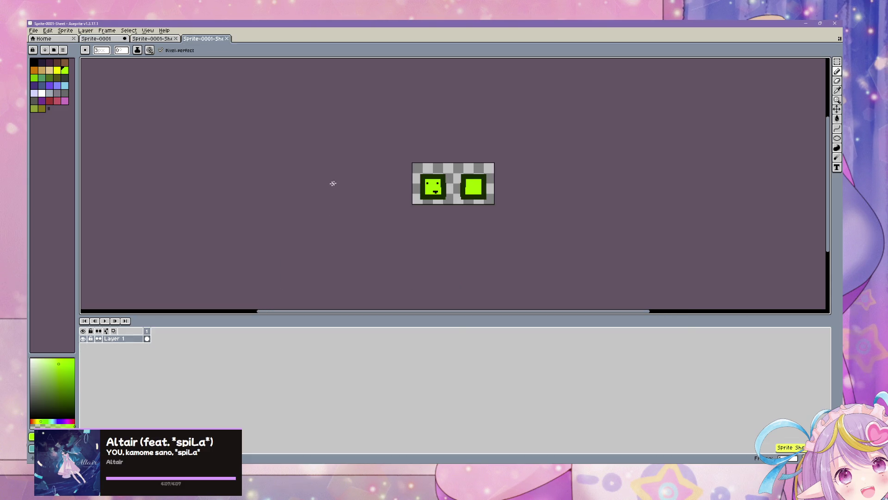
{"action": "key", "text": "ctrl+alt+shift+s"}
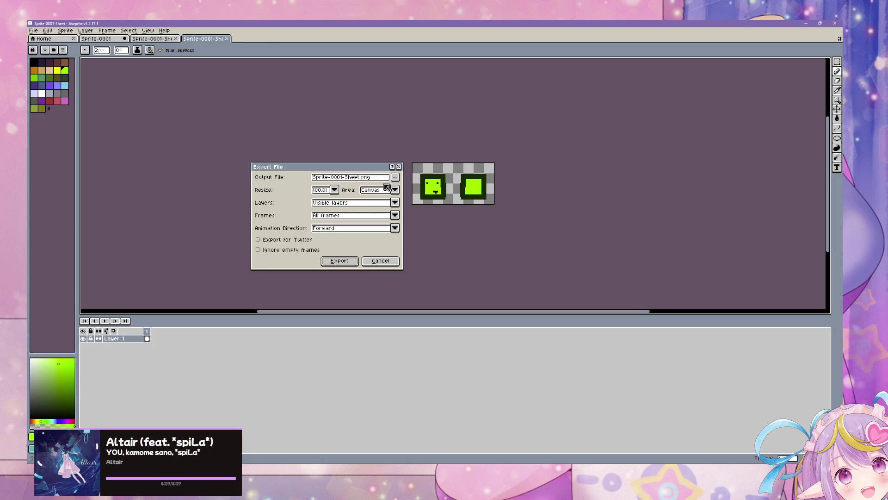
{"action": "left_click", "coordinate": [395, 177]}
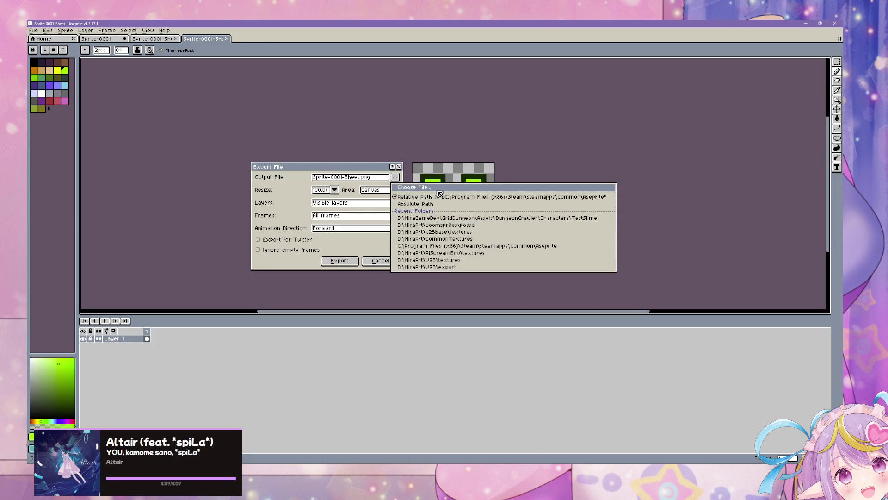
{"action": "left_click", "coordinate": [439, 194]}
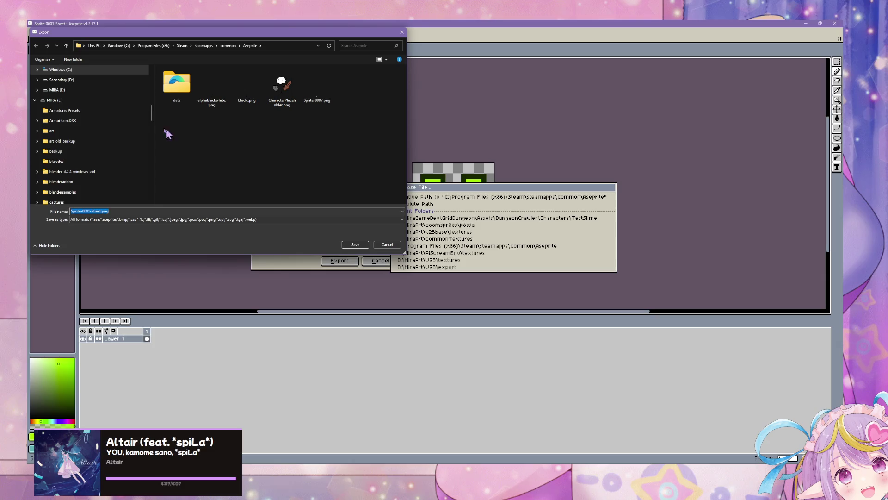
Browse to the project's Assets/GridDungeon/Tests folder as the save location.
{"action": "scroll", "coordinate": [88, 104], "scroll_direction": "up", "scroll_amount": 5}
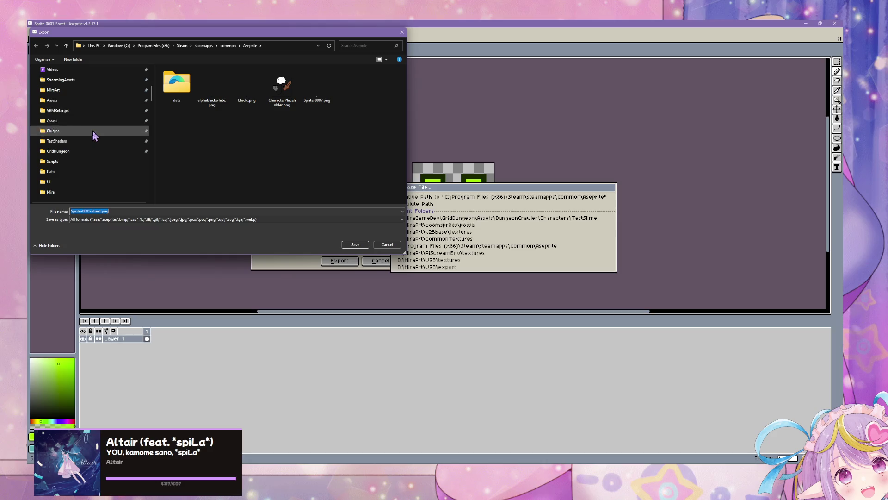
{"action": "left_click", "coordinate": [91, 150]}
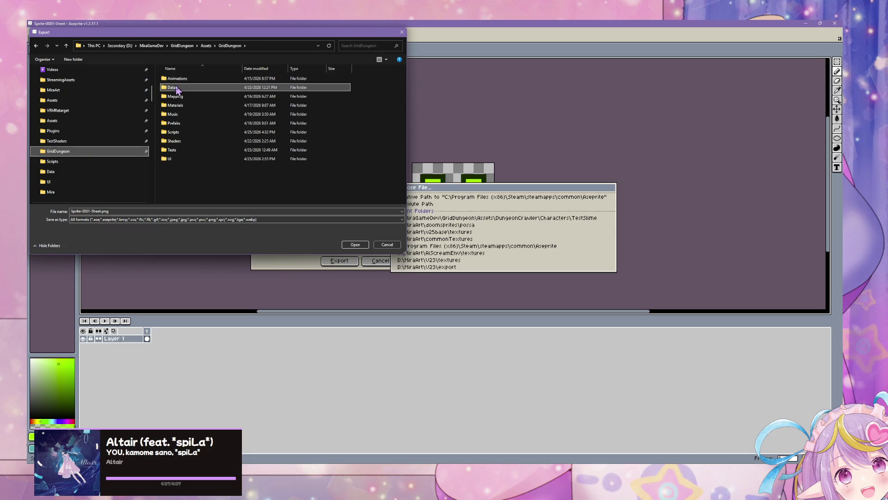
{"action": "double_click", "coordinate": [176, 87]}
{"action": "double_click", "coordinate": [199, 87]}
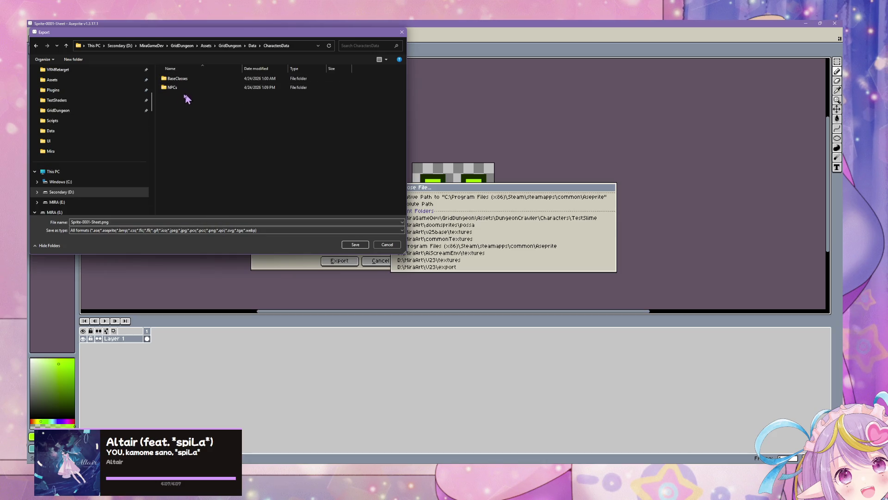
{"action": "left_click", "coordinate": [36, 45]}
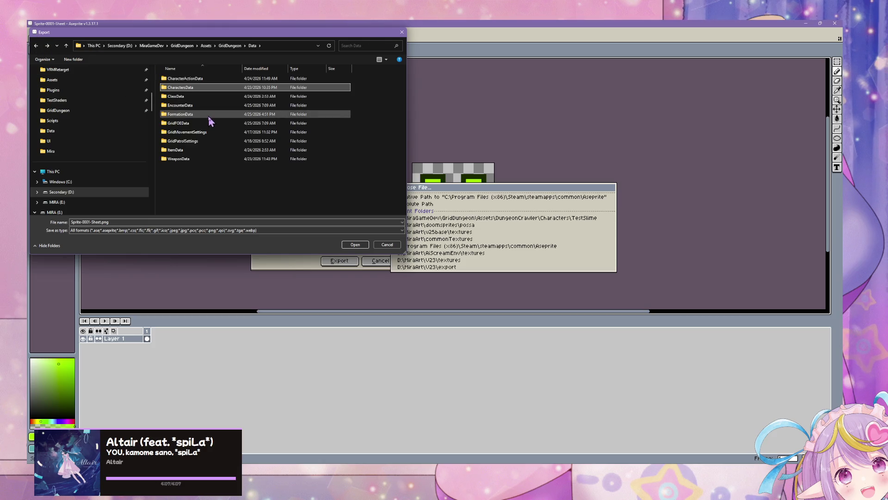
{"action": "double_click", "coordinate": [200, 88]}
{"action": "left_click", "coordinate": [178, 88]}
{"action": "double_click", "coordinate": [178, 88]}
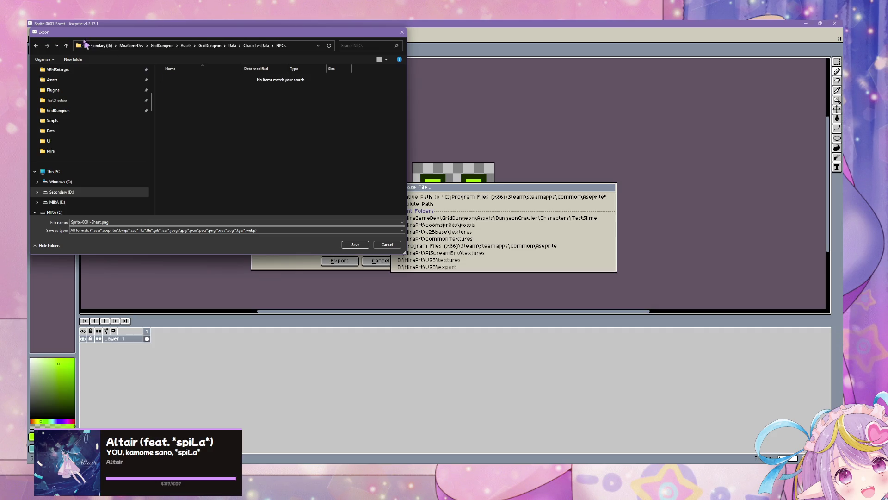
{"action": "left_click", "coordinate": [64, 46]}
{"action": "left_click", "coordinate": [65, 47]}
{"action": "left_click", "coordinate": [66, 46]}
{"action": "double_click", "coordinate": [172, 149]}
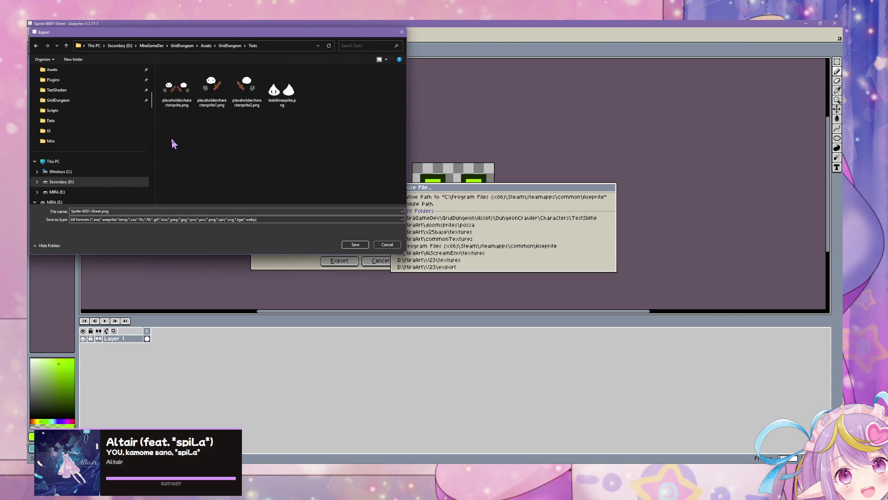
Name the output file greenslimesprite.png and confirm the location.
{"action": "left_click", "coordinate": [123, 211]}
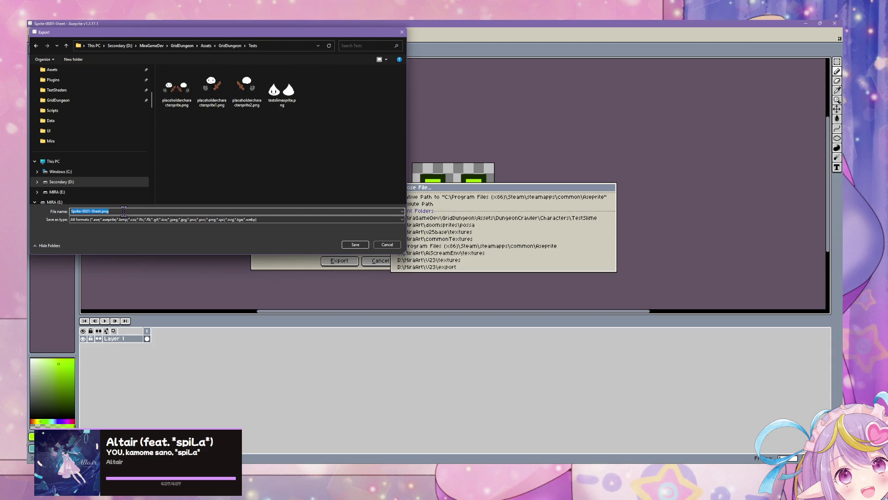
{"action": "type", "text": "GreenSlime"}
{"action": "key", "text": "ctrl+a"}
{"action": "type", "text": "greenslimes"}
{"action": "type", "text": "prite"}
{"action": "key", "text": "Return"}
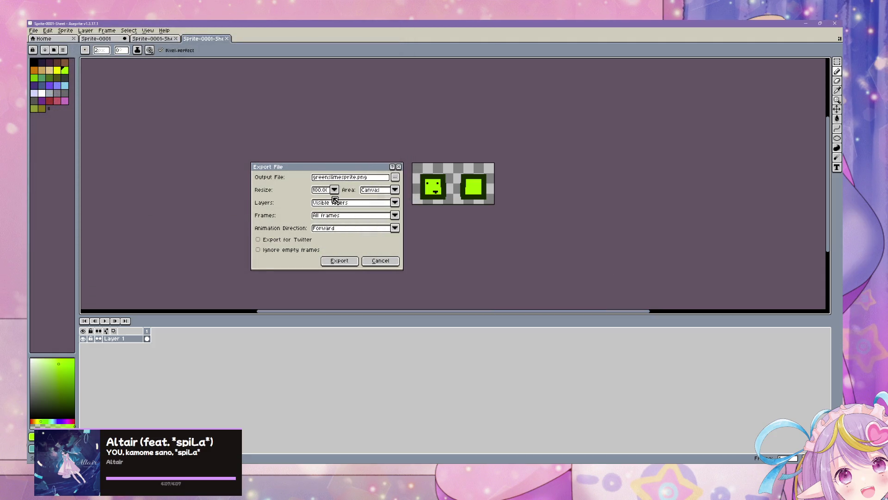
Pick the export scale, export the sprite sheet, and return to Unity.
{"action": "left_click", "coordinate": [334, 190]}
{"action": "left_click", "coordinate": [331, 219]}
{"action": "left_click", "coordinate": [343, 260]}
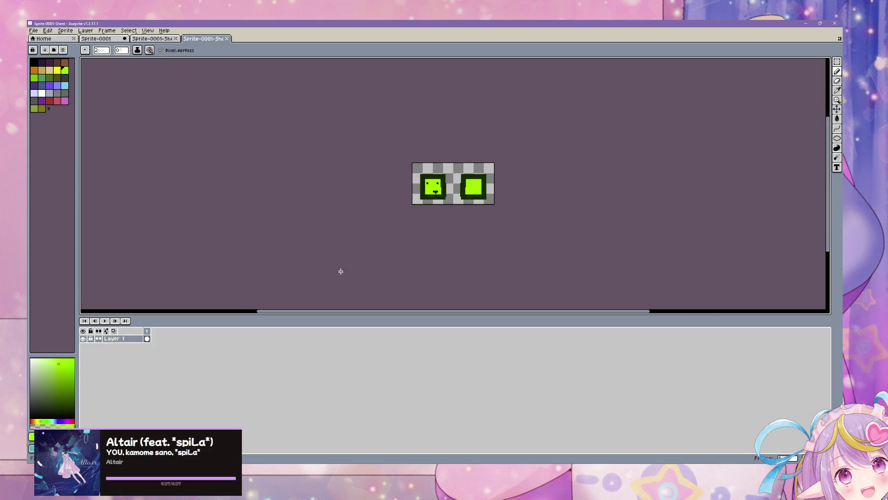
{"action": "left_click", "coordinate": [533, 455]}
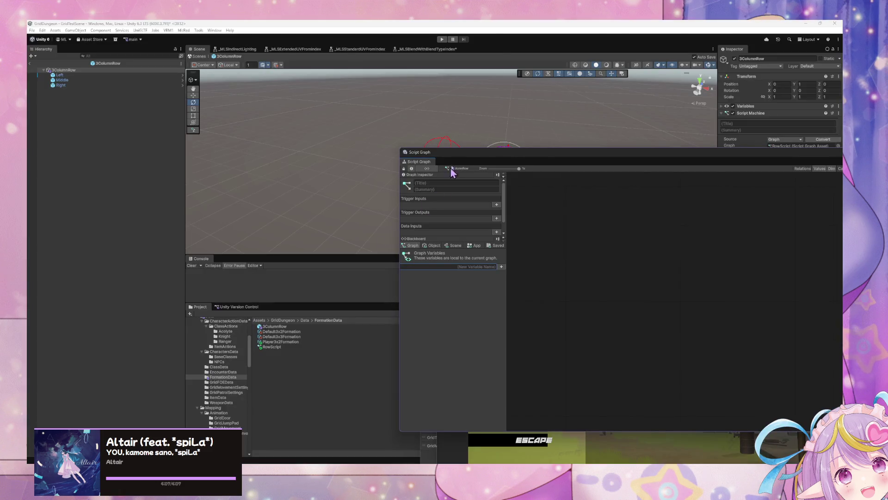
Create a new graph variable named UIRow on the Blackboard.
{"action": "mouse_move", "coordinate": [486, 170]}
{"action": "left_mouse_down"}
{"action": "mouse_move", "coordinate": [647, 222]}
{"action": "mouse_move", "coordinate": [287, 179]}
{"action": "mouse_move", "coordinate": [238, 182]}
{"action": "mouse_move", "coordinate": [304, 211]}
{"action": "left_mouse_up"}
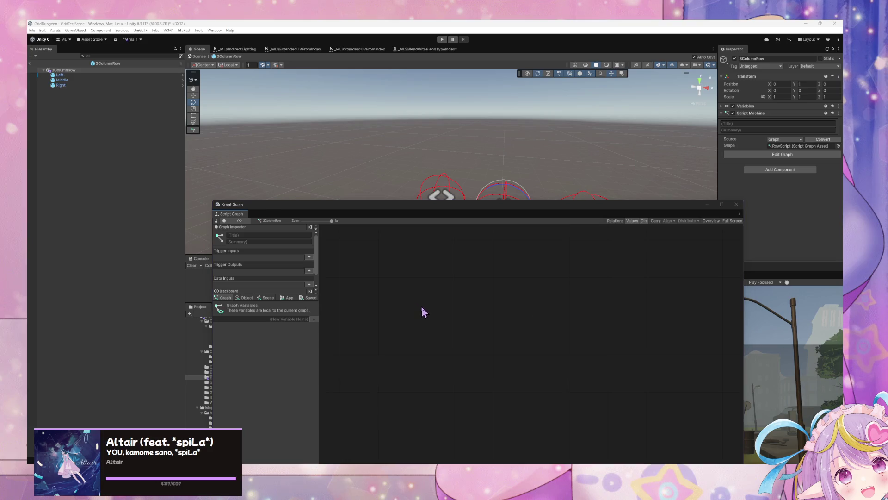
{"action": "left_click", "coordinate": [313, 319]}
{"action": "type", "text": "RowUI"}
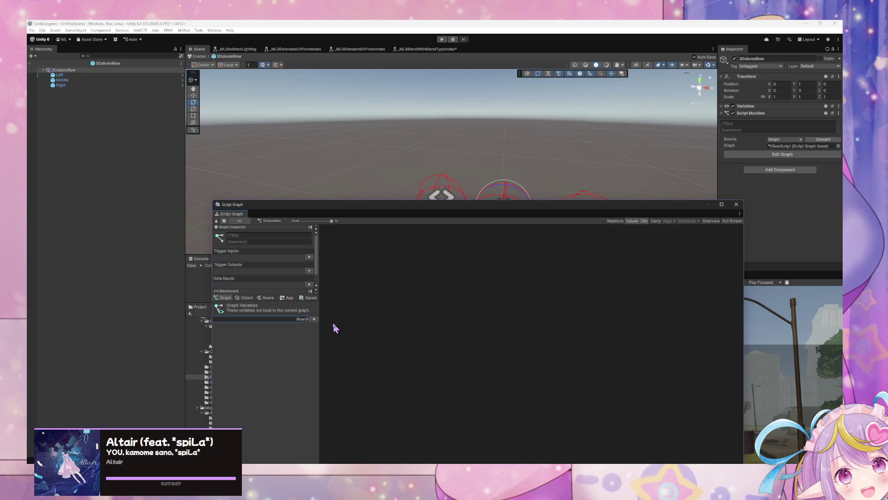
{"action": "key", "text": "Return"}
{"action": "left_click", "coordinate": [284, 327]}
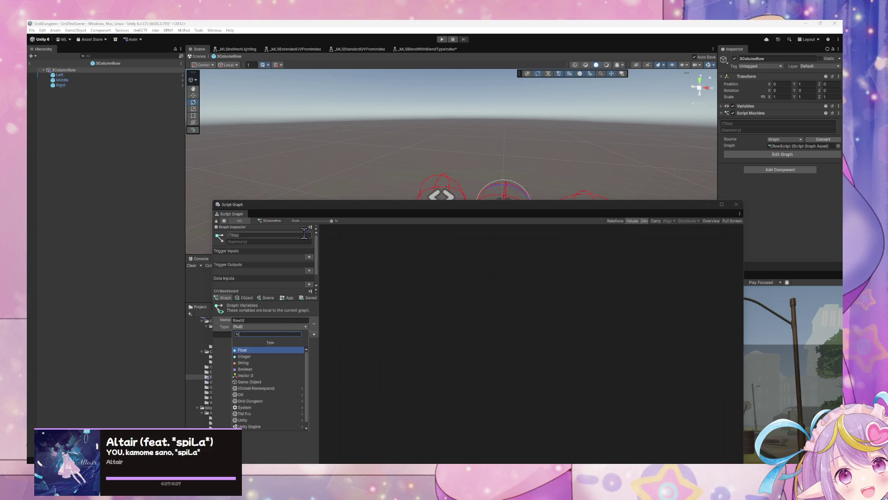
{"action": "left_click", "coordinate": [259, 320]}
{"action": "type", "text": "UI"}
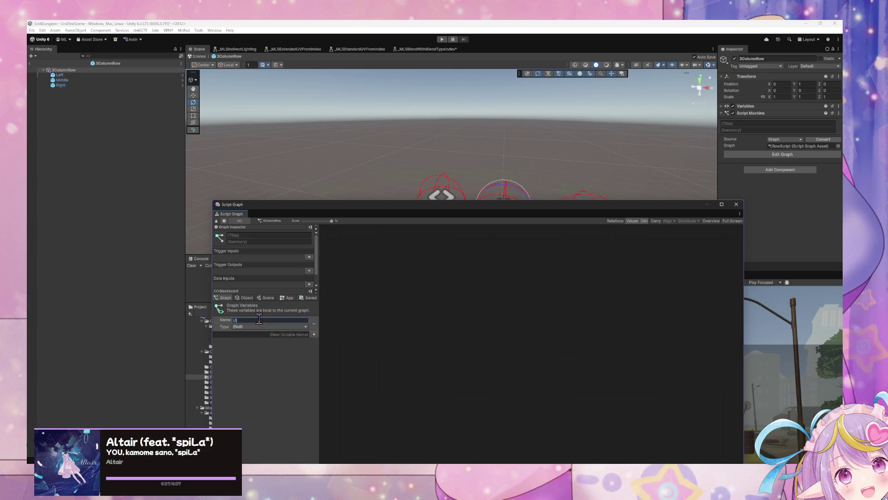
Set UIRow's type to Game Object and delete the stray Get Variable node.
{"action": "left_click", "coordinate": [258, 327]}
{"action": "type", "text": "gam"}
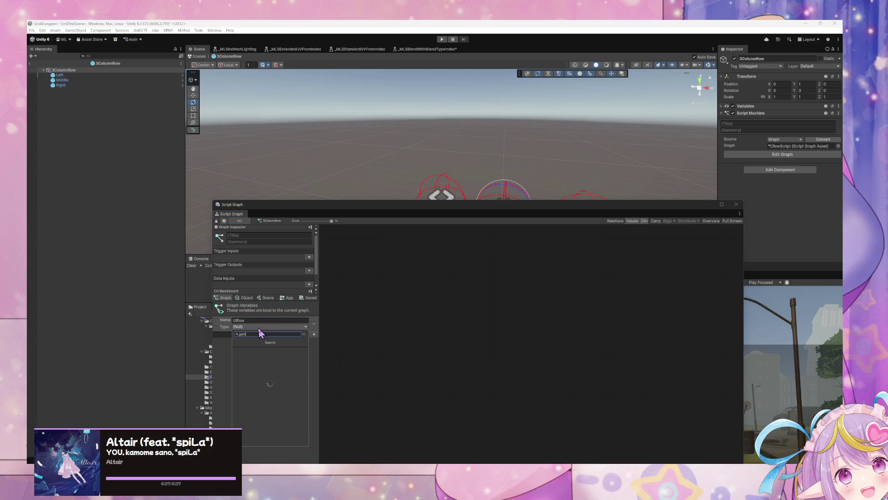
{"action": "type", "text": "eob"}
{"action": "key", "text": "BackSpace"}
{"action": "key", "text": "BackSpace"}
{"action": "key", "text": "BackSpace"}
{"action": "key", "text": "Return"}
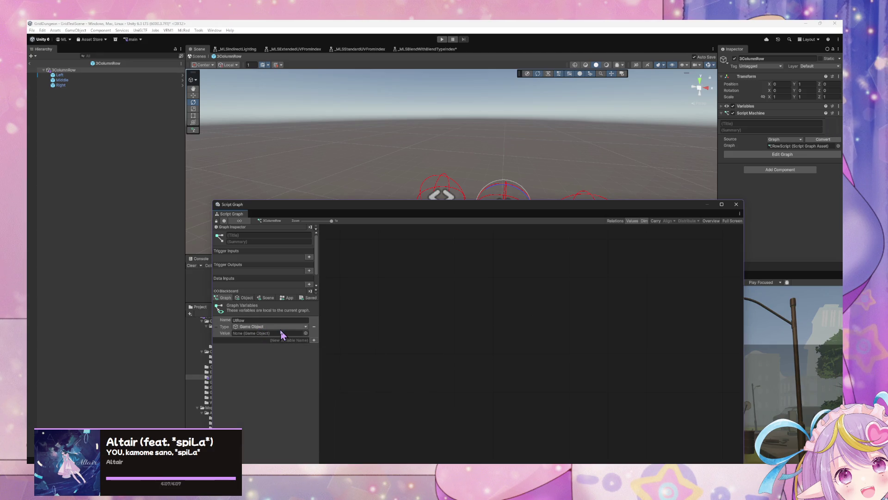
{"action": "mouse_move", "coordinate": [220, 327]}
{"action": "left_mouse_down"}
{"action": "mouse_move", "coordinate": [393, 301]}
{"action": "mouse_move", "coordinate": [474, 308]}
{"action": "mouse_move", "coordinate": [433, 324]}
{"action": "left_mouse_up"}
{"action": "key", "text": "Delete"}
Add an On Start event node to the graph.
{"action": "right_click", "coordinate": [370, 294]}
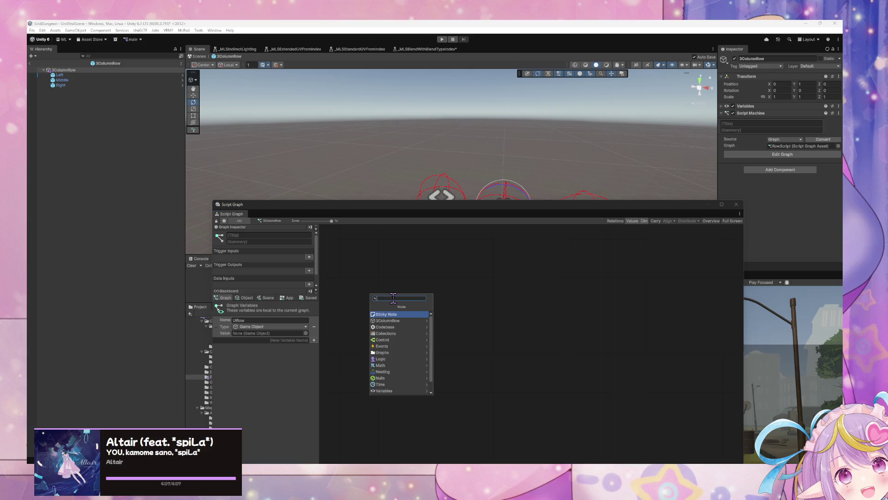
{"action": "type", "text": "on"}
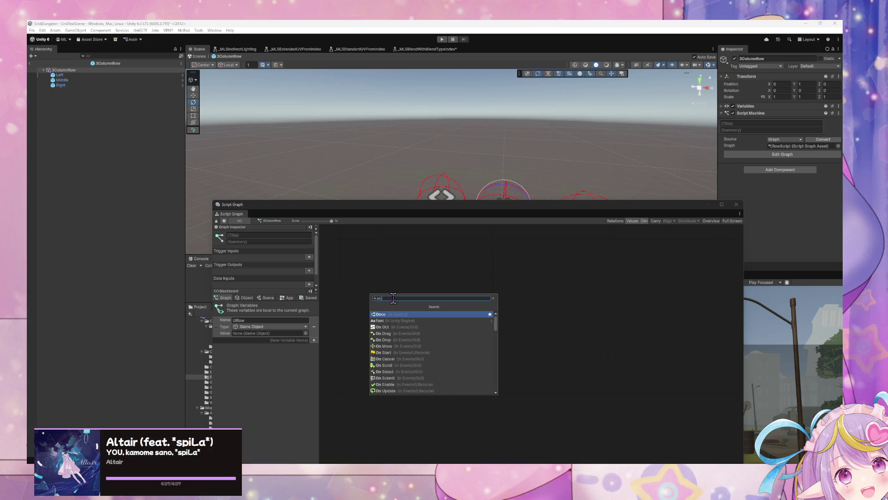
{"action": "type", "text": " s"}
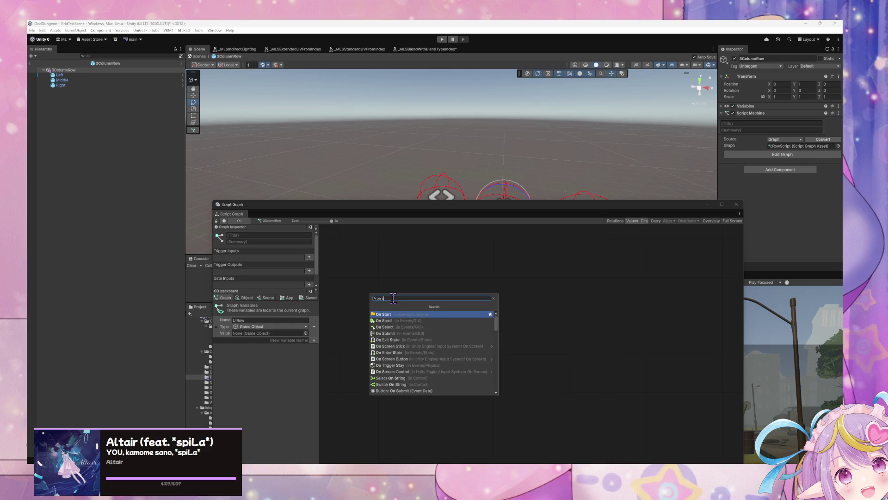
{"action": "key", "text": "Return"}
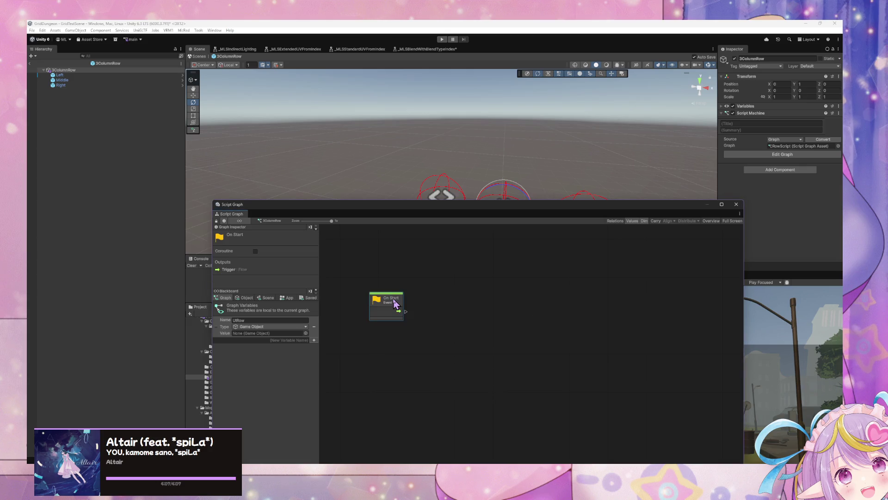
Add a GameObject Instantiate (Original, Parent) node and connect On Start's flow to it.
{"action": "right_click", "coordinate": [450, 285]}
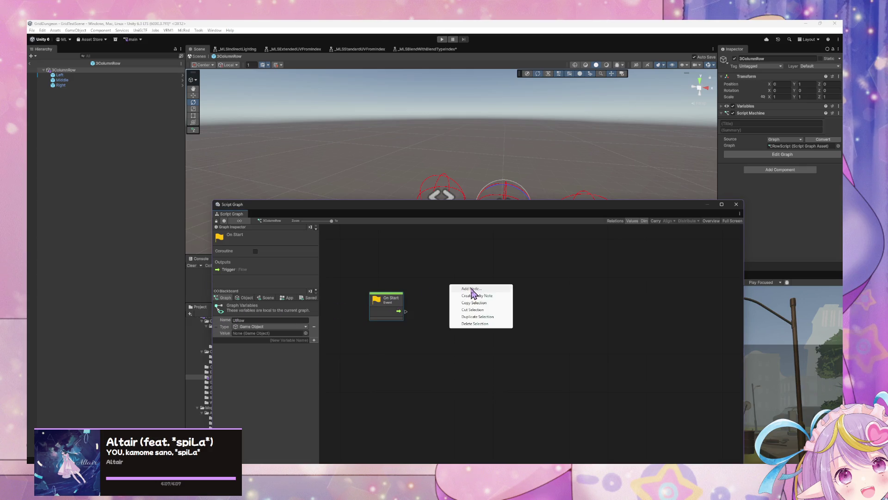
{"action": "left_click", "coordinate": [479, 289]}
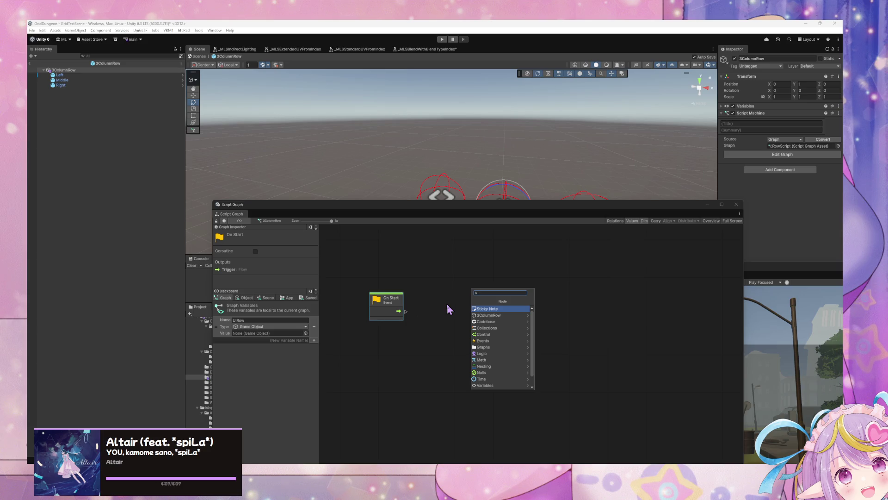
{"action": "type", "text": "game object"}
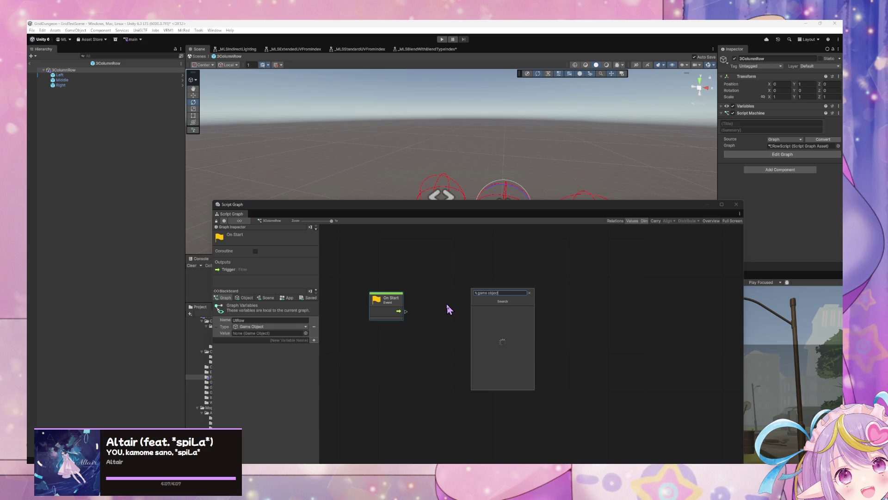
{"action": "type", "text": " instant"}
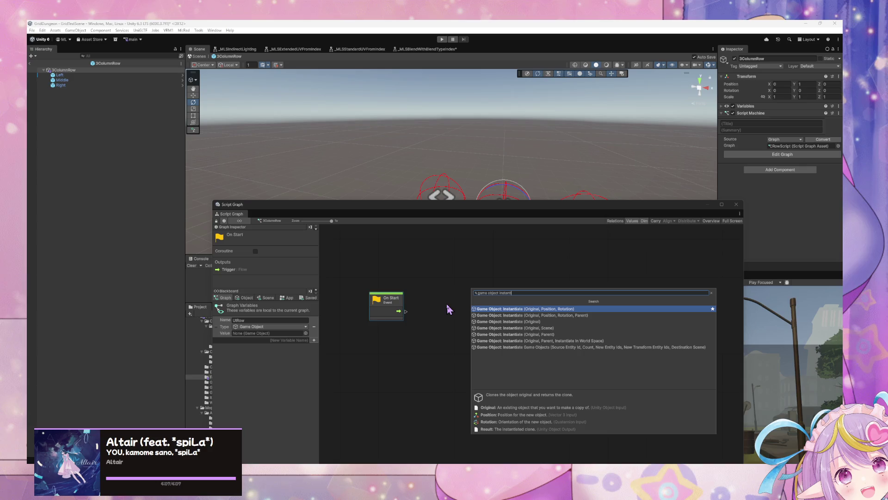
{"action": "key", "text": "Down"}
{"action": "key", "text": "Down"}
{"action": "key", "text": "Down"}
{"action": "key", "text": "Return"}
{"action": "mouse_move", "coordinate": [446, 303]}
{"action": "left_mouse_down"}
{"action": "mouse_move", "coordinate": [407, 311]}
{"action": "mouse_move", "coordinate": [391, 280]}
{"action": "left_mouse_up"}
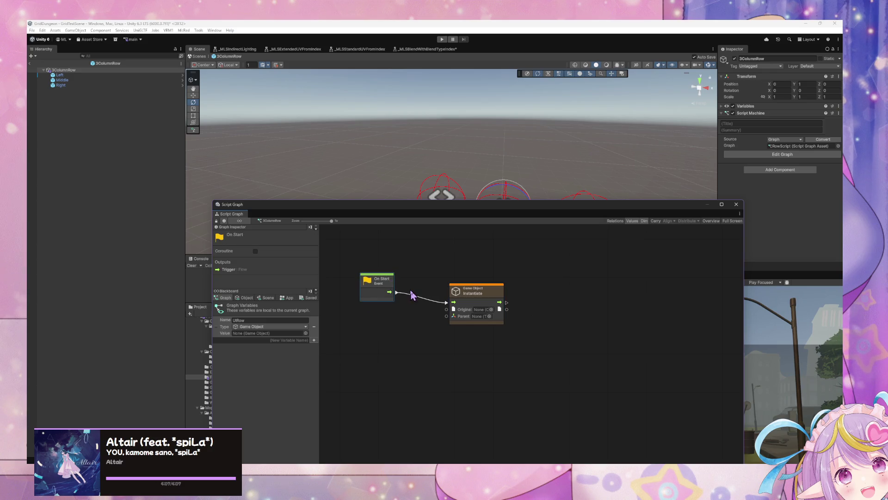
Set Instantiate's Original to the PartyUIRow prefab.
{"action": "left_click", "coordinate": [491, 309]}
{"action": "type", "text": "ow"}
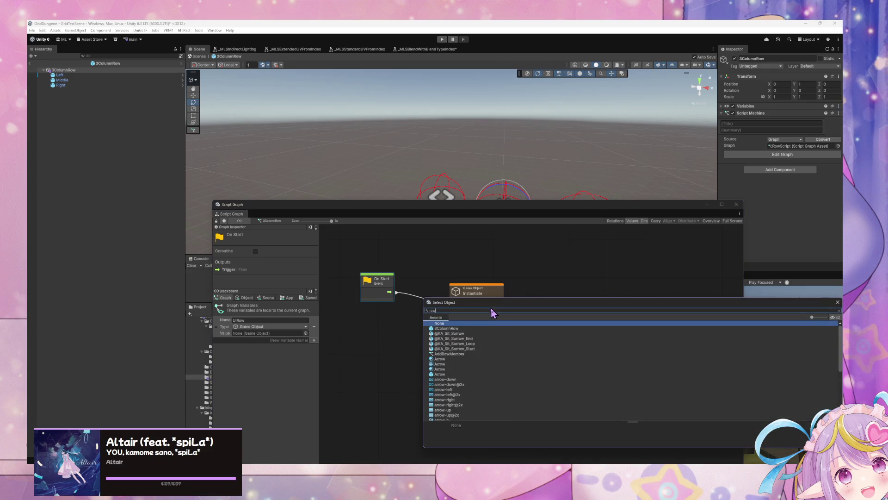
{"action": "scroll", "coordinate": [458, 349], "scroll_direction": "down", "scroll_amount": 3}
{"action": "scroll", "coordinate": [458, 349], "scroll_direction": "down", "scroll_amount": 3}
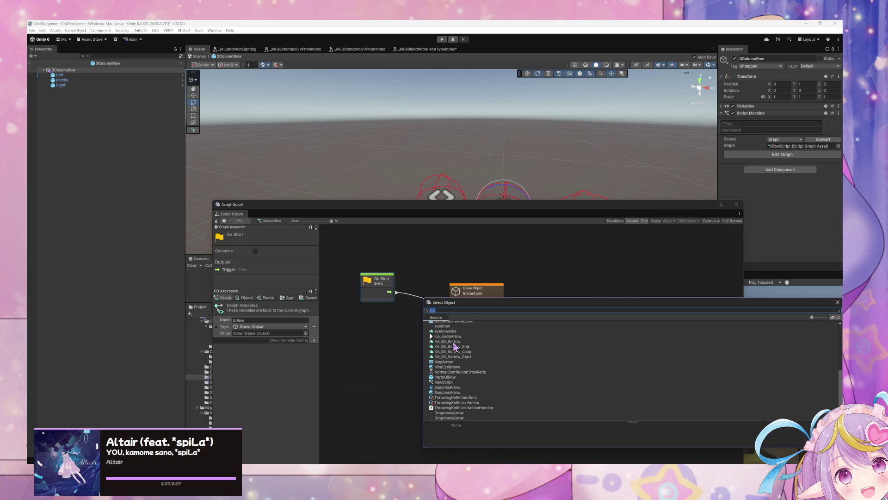
{"action": "scroll", "coordinate": [455, 347], "scroll_direction": "up", "scroll_amount": 5}
{"action": "type", "text": "party"}
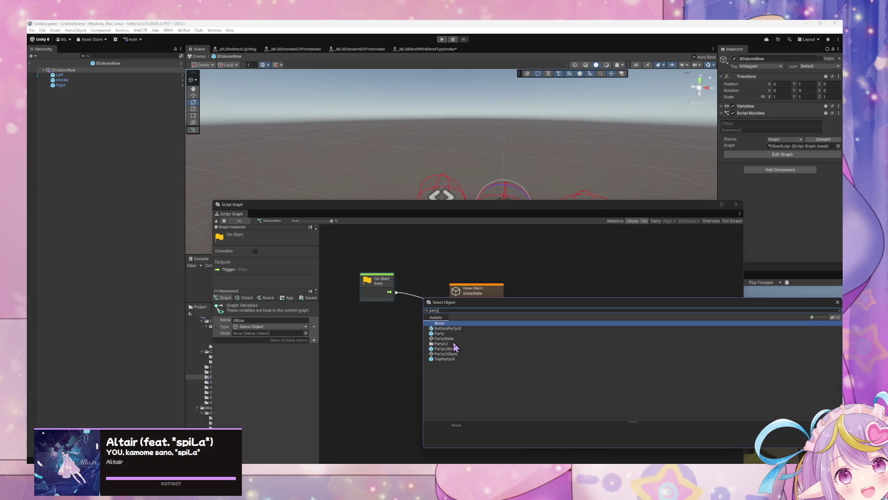
{"action": "double_click", "coordinate": [454, 348]}
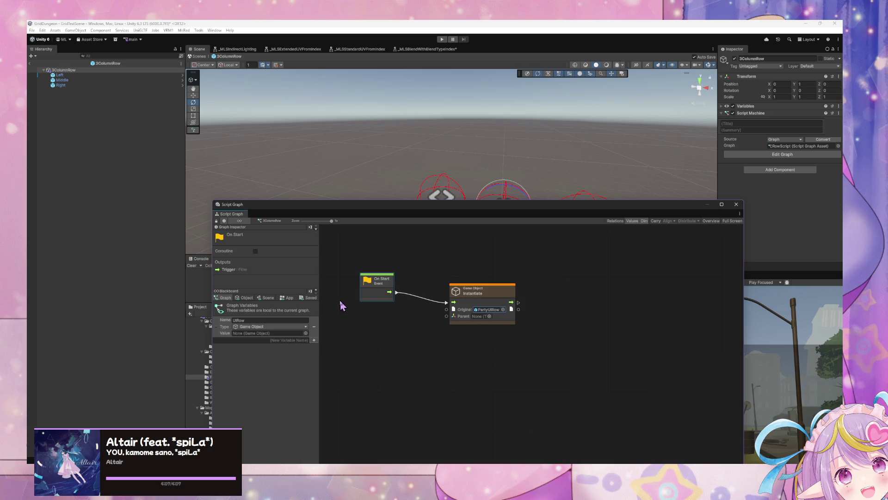
{"action": "right_click", "coordinate": [374, 343]}
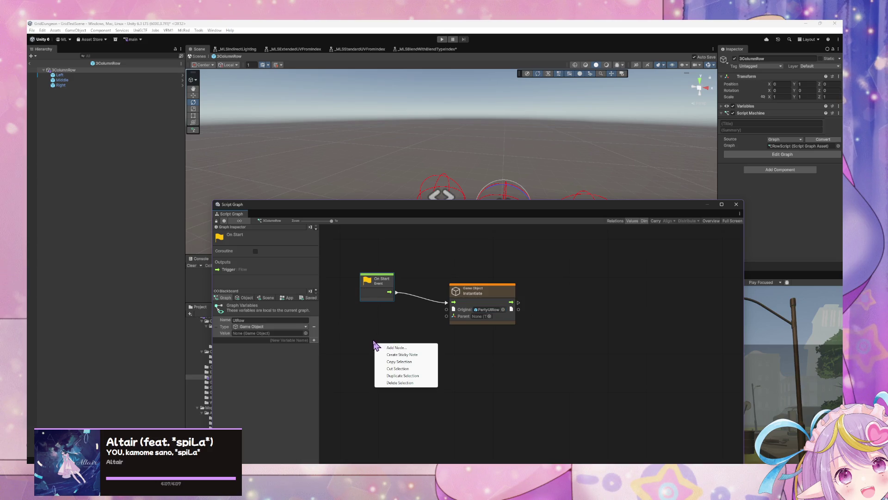
Add a Transform: Get Parent node and arrange it beside On Start.
{"action": "left_click", "coordinate": [396, 347]}
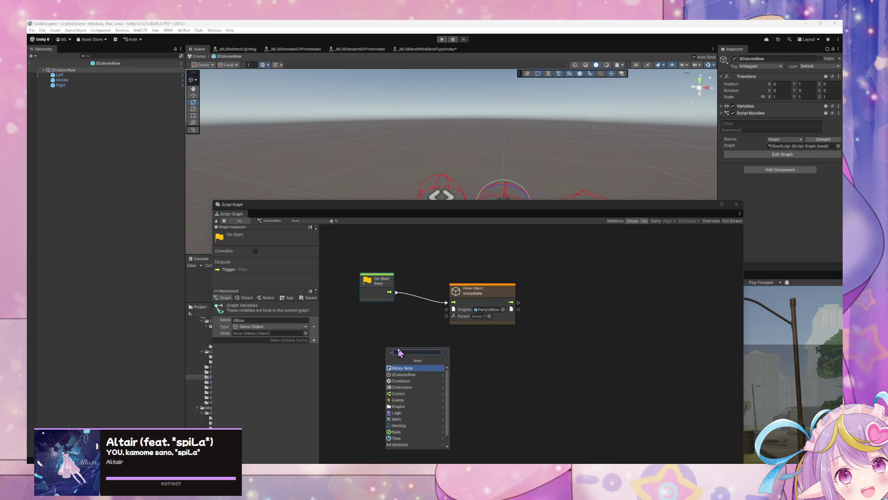
{"action": "type", "text": "transform get parent"}
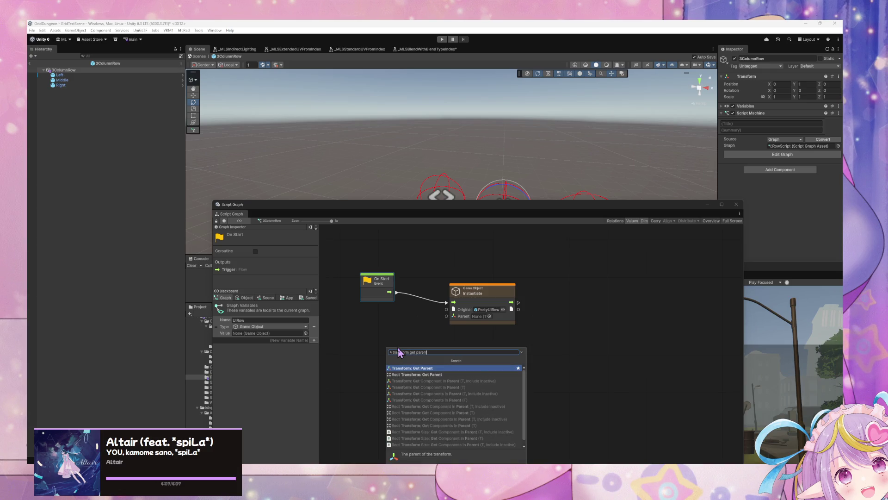
{"action": "key", "text": "Return"}
{"action": "mouse_move", "coordinate": [400, 351]}
{"action": "left_mouse_down"}
{"action": "mouse_move", "coordinate": [375, 314]}
{"action": "mouse_move", "coordinate": [398, 328]}
{"action": "mouse_move", "coordinate": [446, 317]}
{"action": "left_mouse_up"}
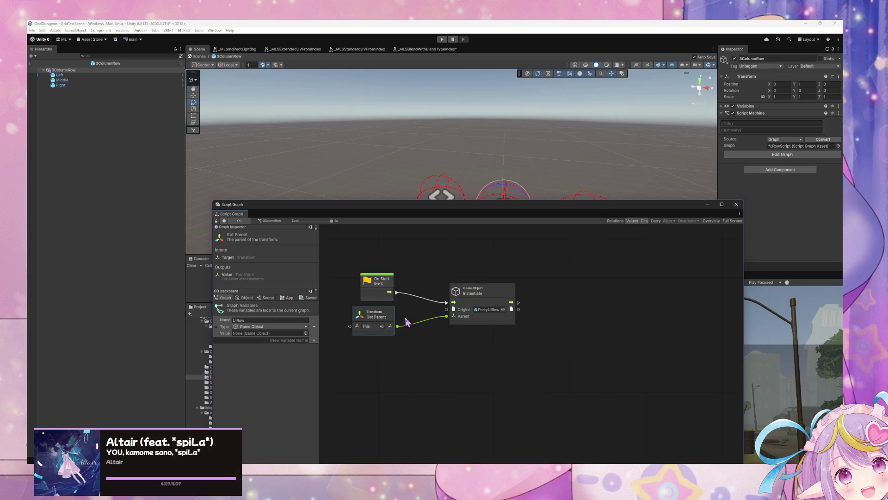
{"action": "mouse_move", "coordinate": [387, 320]}
{"action": "left_mouse_down"}
{"action": "mouse_move", "coordinate": [398, 322]}
{"action": "mouse_move", "coordinate": [377, 331]}
{"action": "left_mouse_up"}
{"action": "right_click", "coordinate": [446, 316]}
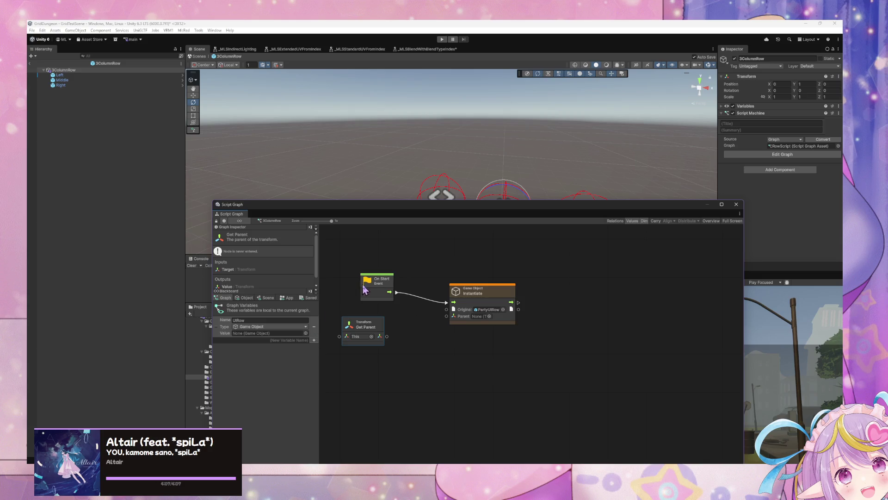
{"action": "left_click_drag", "start_coordinate": [379, 279], "coordinate": [380, 259]}
Add an Object-kind Get Variable for UIRow, fed by Get Parent's output into This.
{"action": "left_click_drag", "start_coordinate": [380, 336], "coordinate": [408, 340]}
{"action": "type", "text": "get object var"}
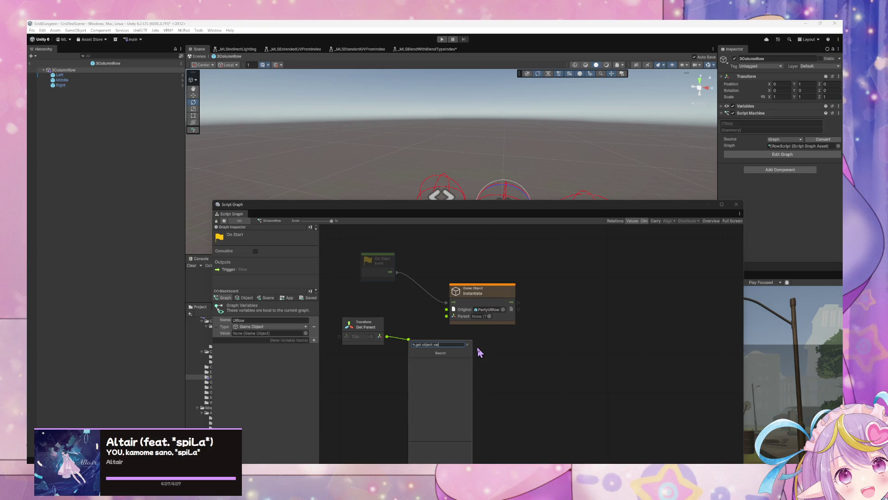
{"action": "key", "text": "BackSpace"}
{"action": "key", "text": "BackSpace"}
{"action": "key", "text": "BackSpace"}
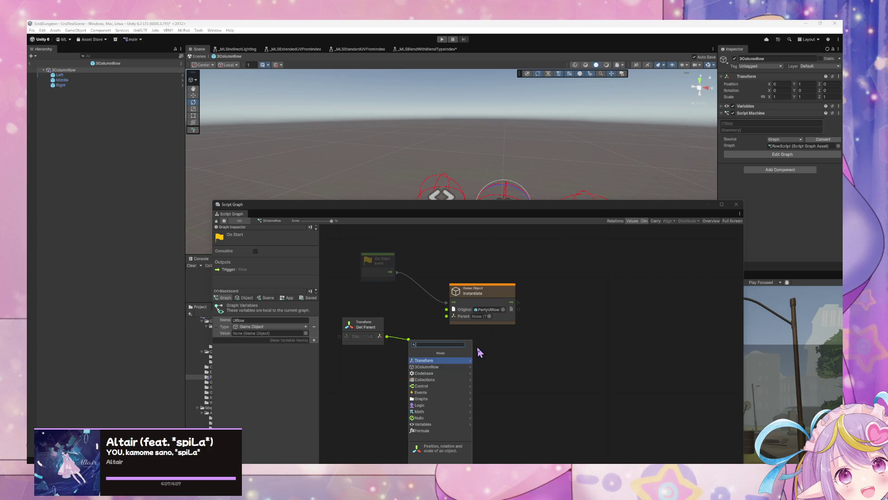
{"action": "key", "text": "Escape"}
{"action": "left_click_drag", "start_coordinate": [227, 330], "coordinate": [424, 349]}
{"action": "left_click", "coordinate": [442, 344]}
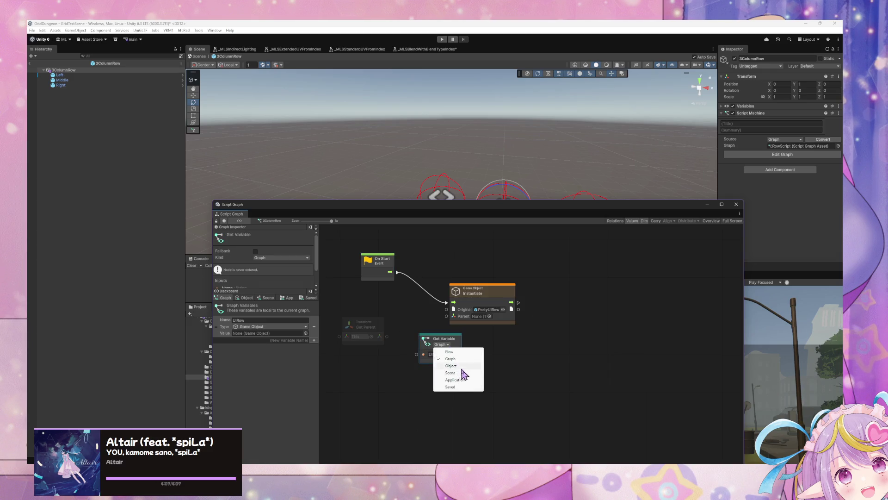
{"action": "left_click", "coordinate": [445, 366]}
{"action": "mouse_move", "coordinate": [386, 337]}
{"action": "left_mouse_down"}
{"action": "mouse_move", "coordinate": [420, 368]}
{"action": "mouse_move", "coordinate": [416, 360]}
{"action": "left_mouse_up"}
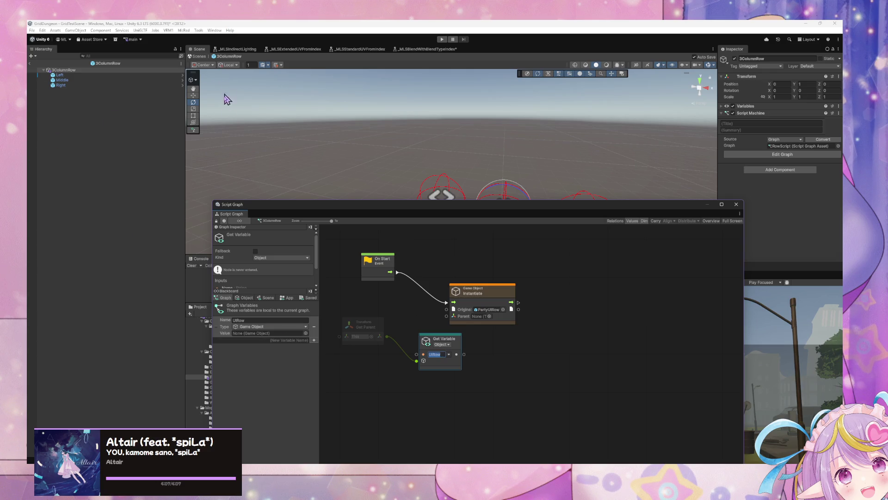
{"action": "mouse_move", "coordinate": [309, 202]}
{"action": "left_mouse_down"}
{"action": "mouse_move", "coordinate": [468, 208]}
{"action": "mouse_move", "coordinate": [412, 351]}
{"action": "left_mouse_up"}
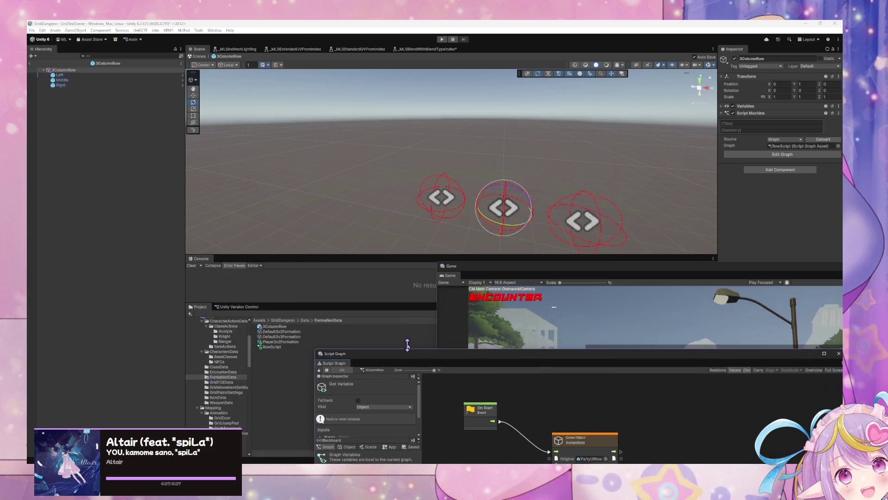
Search the project for the Formation prefab, open its State Graph, and move that window aside.
{"action": "mouse_move", "coordinate": [515, 277]}
{"action": "left_mouse_down"}
{"action": "mouse_move", "coordinate": [744, 308]}
{"action": "mouse_move", "coordinate": [753, 352]}
{"action": "mouse_move", "coordinate": [684, 344]}
{"action": "left_mouse_up"}
{"action": "left_click", "coordinate": [621, 313]}
{"action": "type", "text": "formatiuon"}
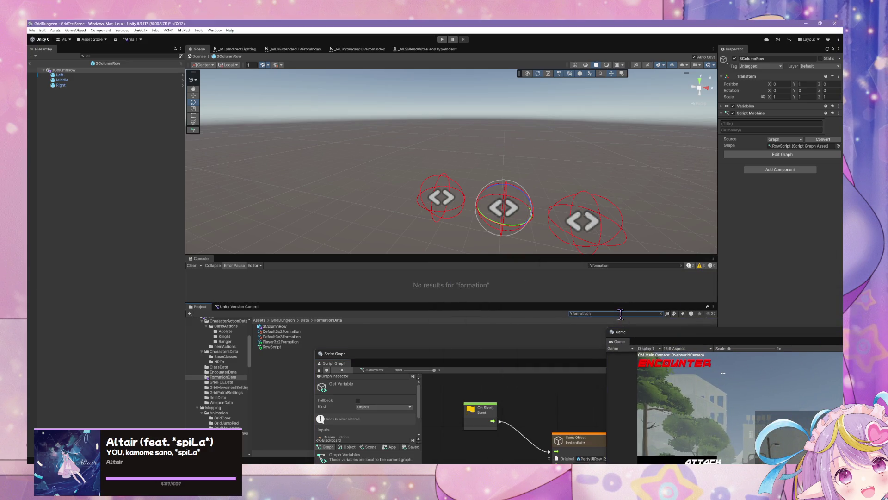
{"action": "key", "text": "BackSpace"}
{"action": "key", "text": "BackSpace"}
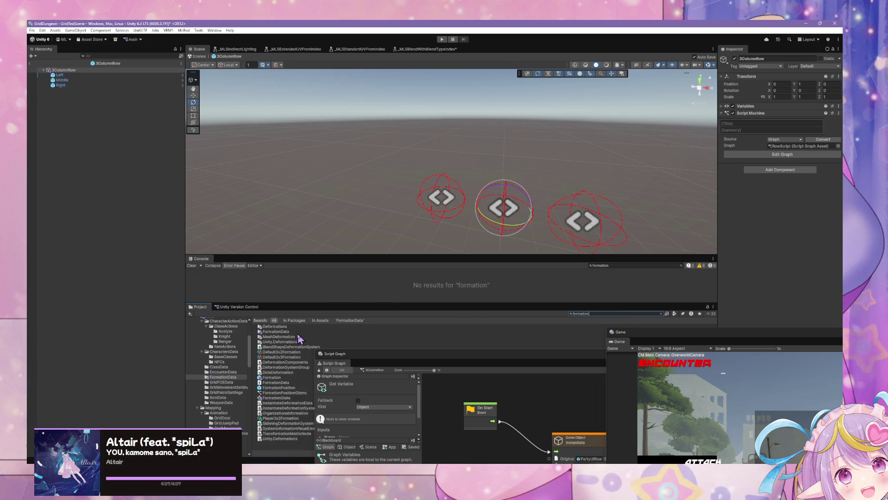
{"action": "left_click", "coordinate": [271, 377]}
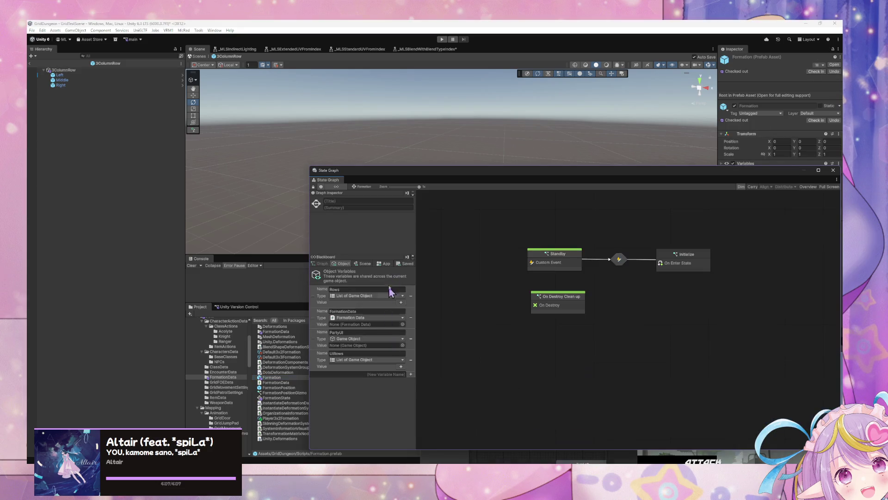
{"action": "left_click", "coordinate": [359, 332]}
{"action": "mouse_move", "coordinate": [424, 177]}
{"action": "left_mouse_down"}
{"action": "mouse_move", "coordinate": [625, 305]}
{"action": "mouse_move", "coordinate": [539, 363]}
{"action": "left_mouse_up"}
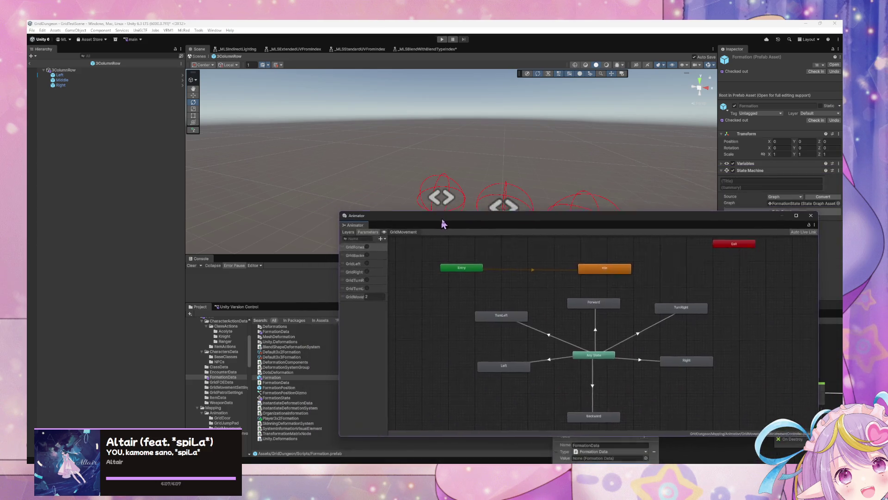
{"action": "left_click", "coordinate": [97, 70]}
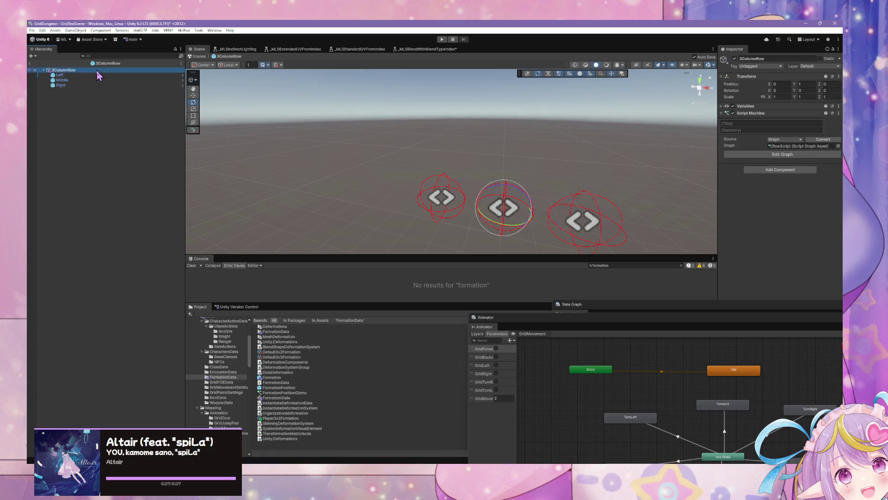
Float the 3ColumnRow Script Graph and make Get Variable read PartyUI.
{"action": "left_click", "coordinate": [442, 303]}
{"action": "left_click", "coordinate": [115, 71]}
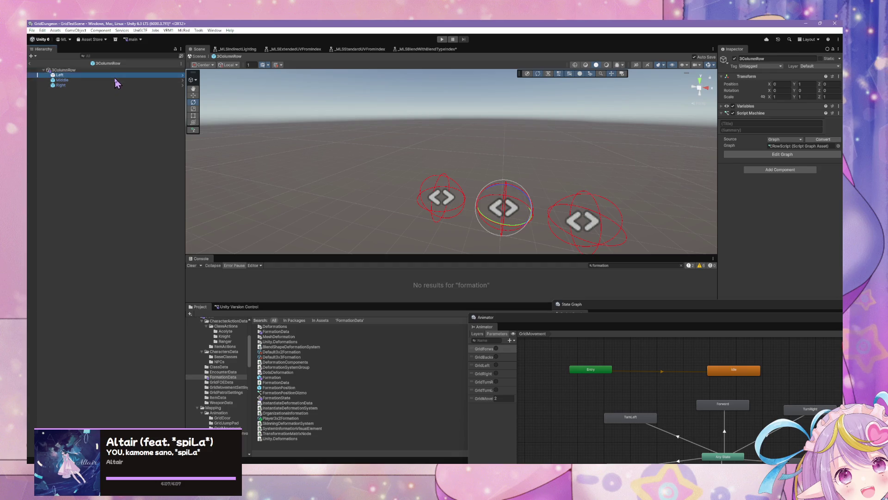
{"action": "left_click_drag", "start_coordinate": [626, 313], "coordinate": [400, 221]}
{"action": "left_click", "coordinate": [596, 384]}
{"action": "left_click", "coordinate": [543, 365]}
{"action": "type", "text": "PartyUI"}
{"action": "key", "text": "Return"}
Wire PartyUI into Instantiate's Parent, tidy nodes, and rename the variable PartyUIRow.
{"action": "left_click_drag", "start_coordinate": [477, 335], "coordinate": [471, 361]}
{"action": "mouse_move", "coordinate": [567, 348]}
{"action": "left_mouse_down"}
{"action": "mouse_move", "coordinate": [516, 325]}
{"action": "mouse_move", "coordinate": [554, 326]}
{"action": "left_mouse_up"}
{"action": "mouse_move", "coordinate": [459, 360]}
{"action": "left_mouse_down"}
{"action": "mouse_move", "coordinate": [430, 357]}
{"action": "mouse_move", "coordinate": [510, 359]}
{"action": "left_mouse_up"}
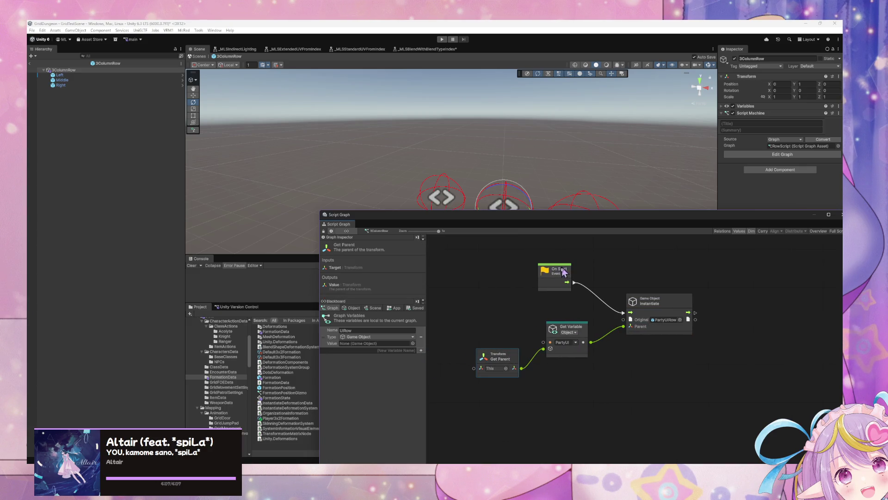
{"action": "left_click_drag", "start_coordinate": [558, 274], "coordinate": [534, 274]}
{"action": "left_click", "coordinate": [347, 330]}
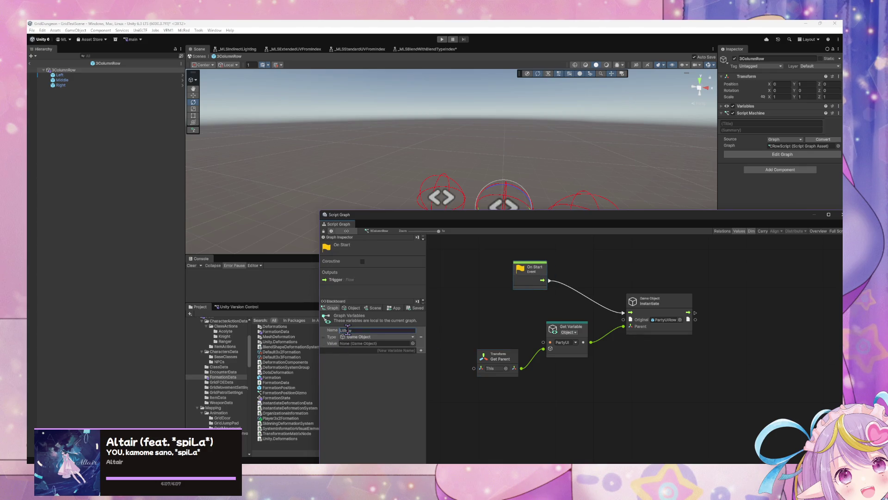
{"action": "type", "text": "Party"}
{"action": "left_click_drag", "start_coordinate": [683, 350], "coordinate": [620, 352]}
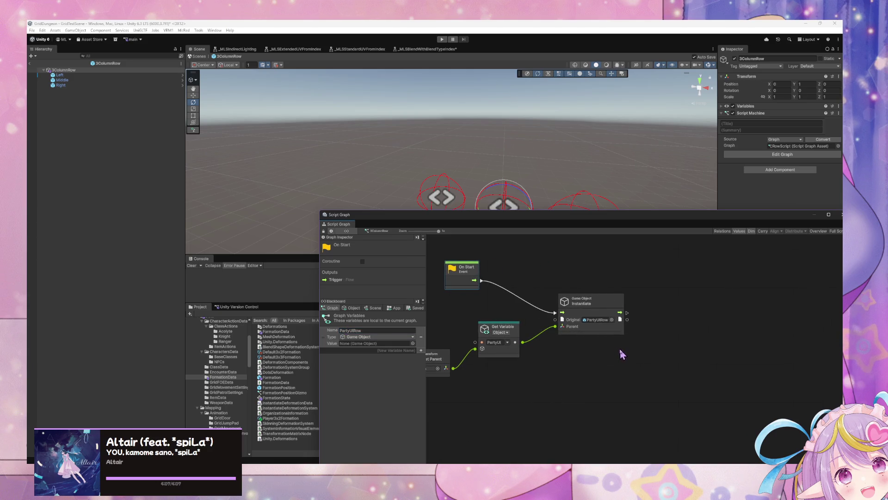
Add an On Destroy event that runs GameObject.Destroy on the PartyUIRow variable.
{"action": "right_click", "coordinate": [492, 388]}
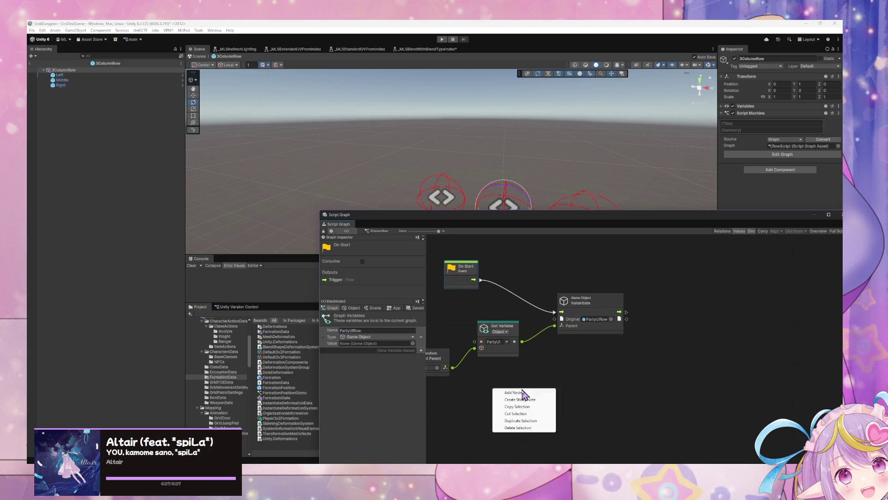
{"action": "left_click", "coordinate": [536, 401]}
{"action": "type", "text": "dest"}
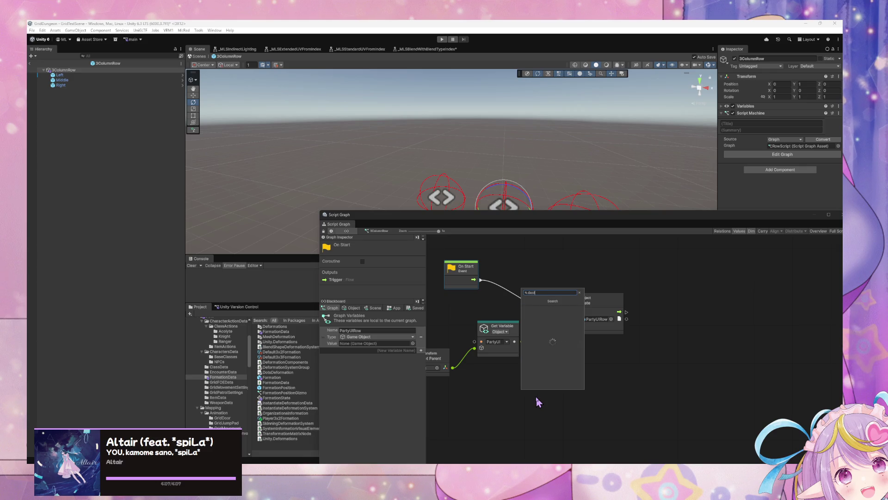
{"action": "type", "text": "roy"}
{"action": "key", "text": "Escape"}
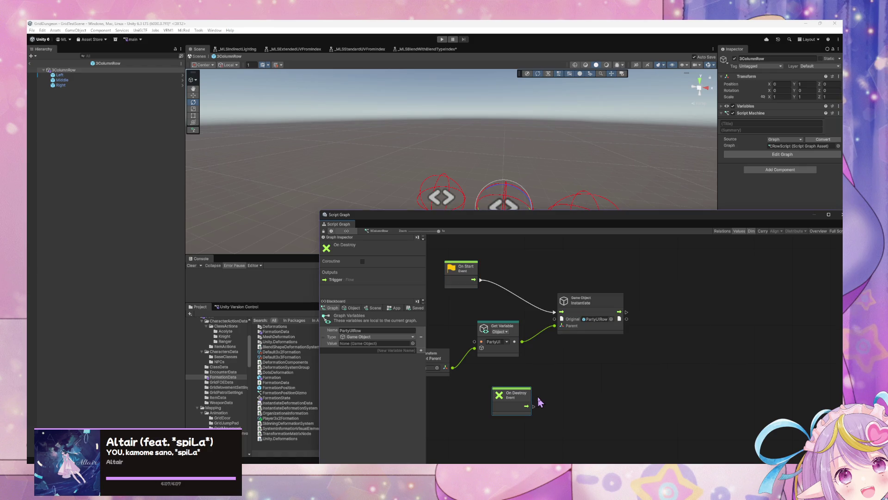
{"action": "left_click_drag", "start_coordinate": [520, 401], "coordinate": [478, 400]}
{"action": "right_click", "coordinate": [530, 385]}
{"action": "left_click", "coordinate": [549, 389]}
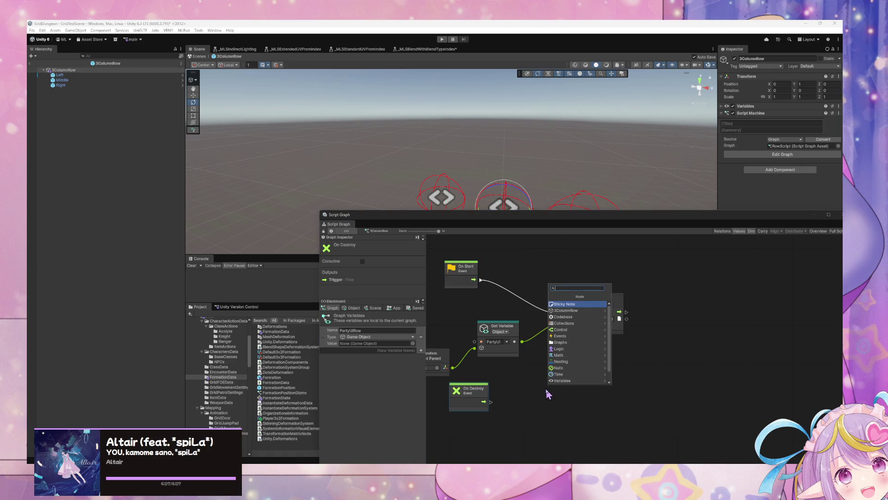
{"action": "type", "text": "gameobjec"}
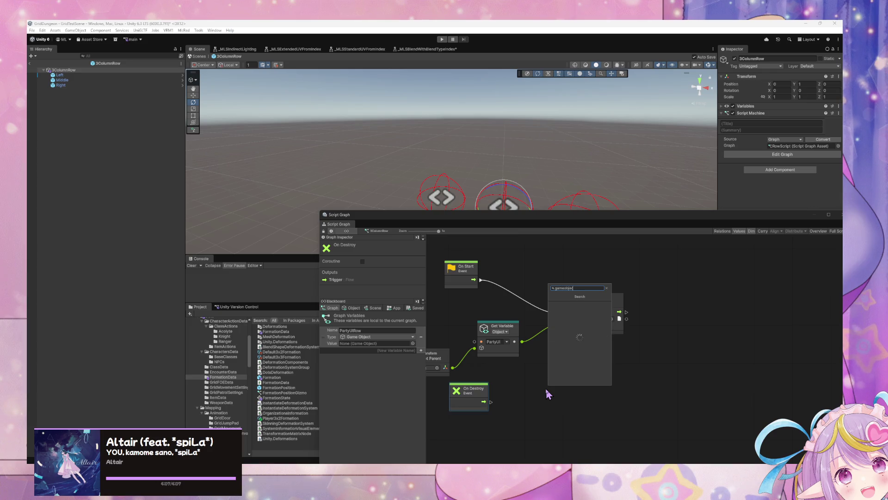
{"action": "type", "text": "t destroy"}
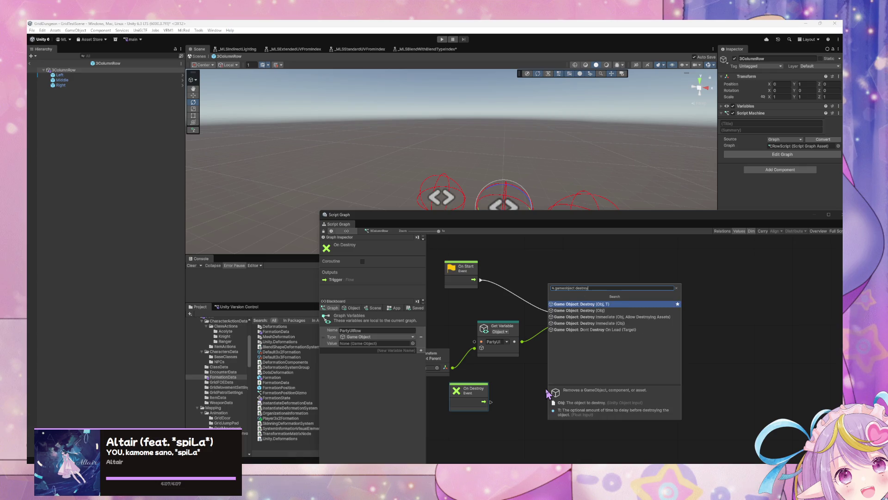
{"action": "key", "text": "Return"}
{"action": "left_click_drag", "start_coordinate": [491, 402], "coordinate": [524, 402]}
{"action": "mouse_move", "coordinate": [324, 336]}
{"action": "left_mouse_down"}
{"action": "mouse_move", "coordinate": [486, 426]}
{"action": "mouse_move", "coordinate": [460, 428]}
{"action": "left_mouse_up"}
{"action": "left_click_drag", "start_coordinate": [508, 446], "coordinate": [528, 409]}
Add a Set Variable PartyUIRow node after Instantiate, storing Instantiate's output as its value.
{"action": "right_click", "coordinate": [665, 350]}
{"action": "left_click", "coordinate": [705, 356]}
{"action": "type", "text": "set"}
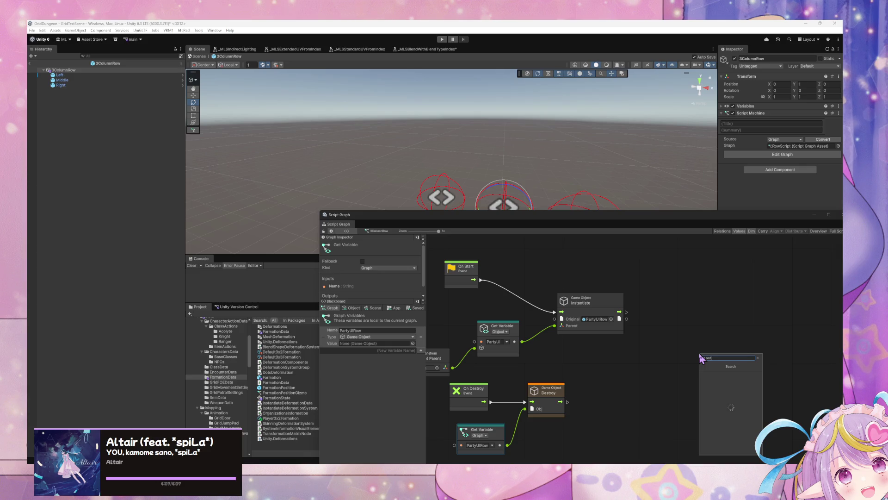
{"action": "type", "text": " party ui row"}
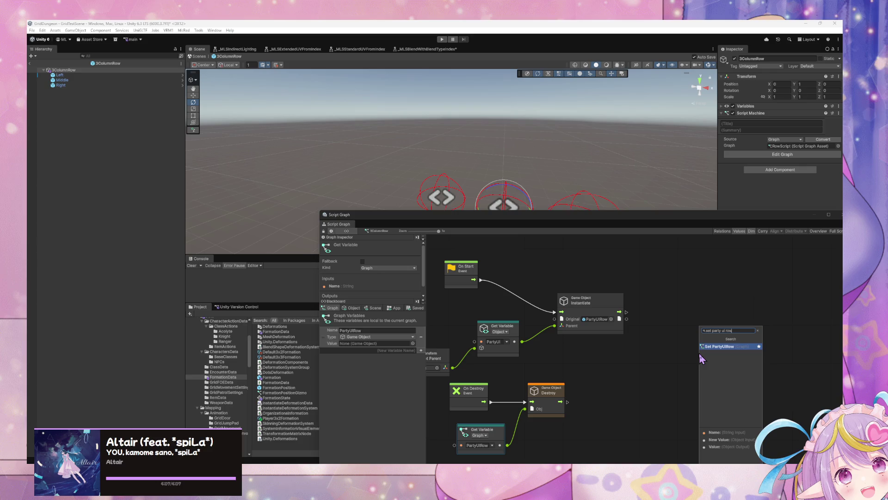
{"action": "key", "text": "Return"}
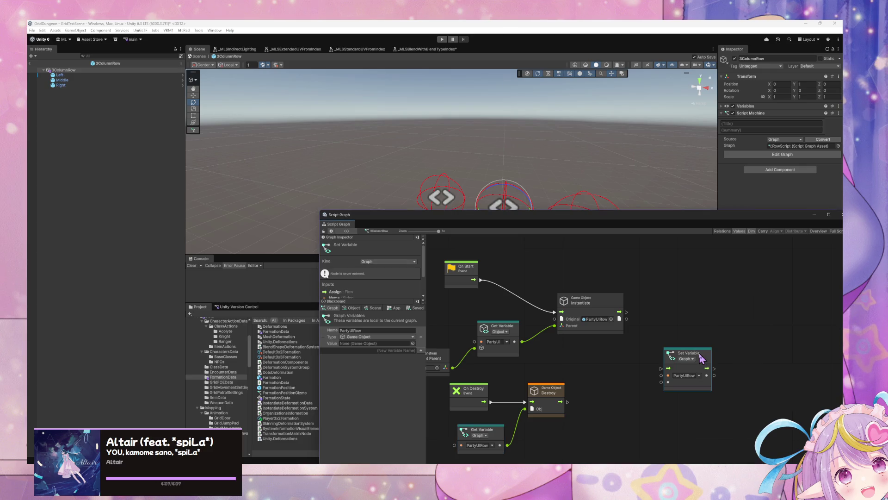
{"action": "left_click_drag", "start_coordinate": [702, 358], "coordinate": [707, 306]}
{"action": "left_click_drag", "start_coordinate": [626, 312], "coordinate": [672, 316]}
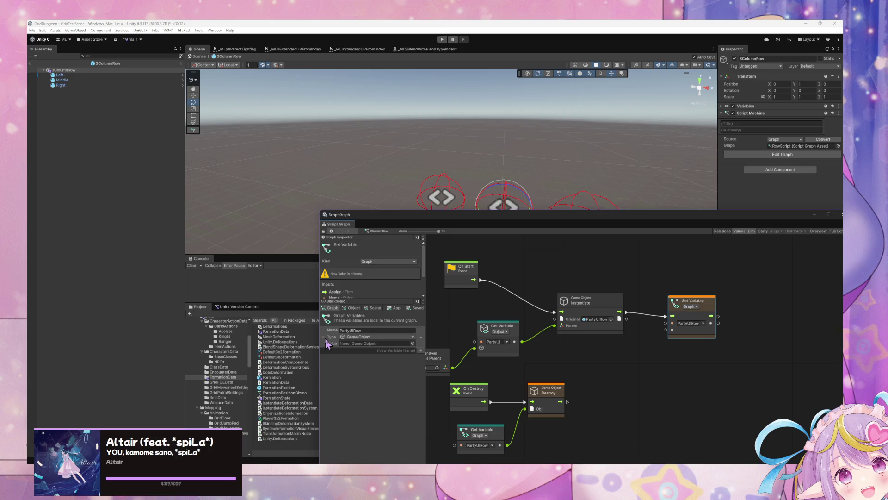
{"action": "mouse_move", "coordinate": [328, 343]}
{"action": "left_mouse_down"}
{"action": "mouse_move", "coordinate": [601, 337]}
{"action": "mouse_move", "coordinate": [621, 365]}
{"action": "left_mouse_up"}
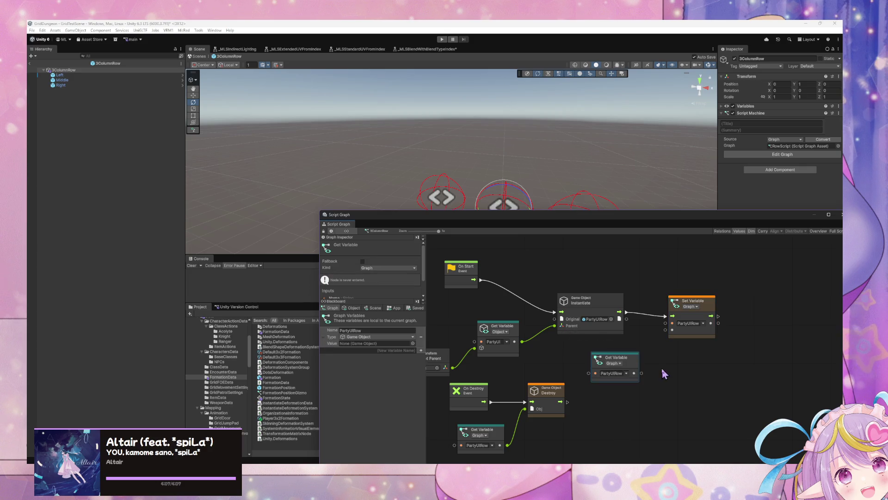
{"action": "key", "text": "Delete"}
{"action": "mouse_move", "coordinate": [626, 319]}
{"action": "left_mouse_down"}
{"action": "mouse_move", "coordinate": [678, 340]}
{"action": "mouse_move", "coordinate": [666, 329]}
{"action": "left_mouse_up"}
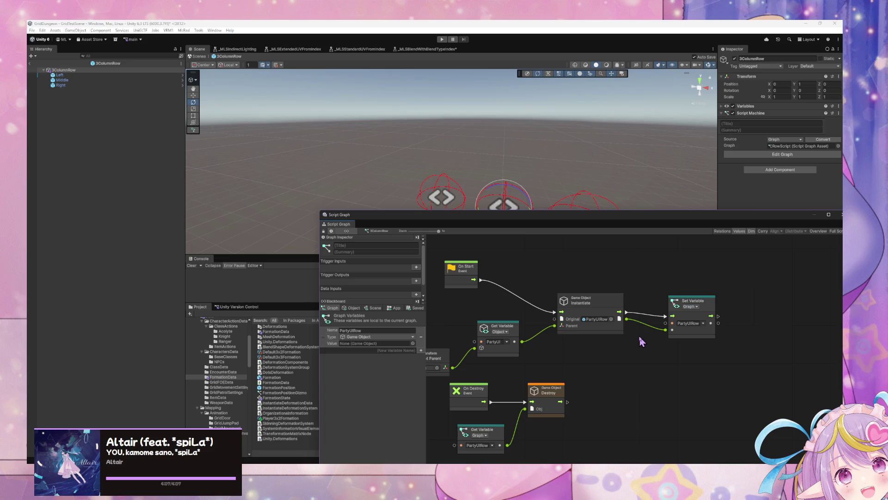
{"action": "mouse_move", "coordinate": [422, 221]}
{"action": "left_mouse_down"}
{"action": "mouse_move", "coordinate": [530, 276]}
{"action": "mouse_move", "coordinate": [564, 318]}
{"action": "left_mouse_up"}
Delete the UIRows object variable from the Formation prefab's state graph.
{"action": "left_click", "coordinate": [586, 313]}
{"action": "type", "text": "f"}
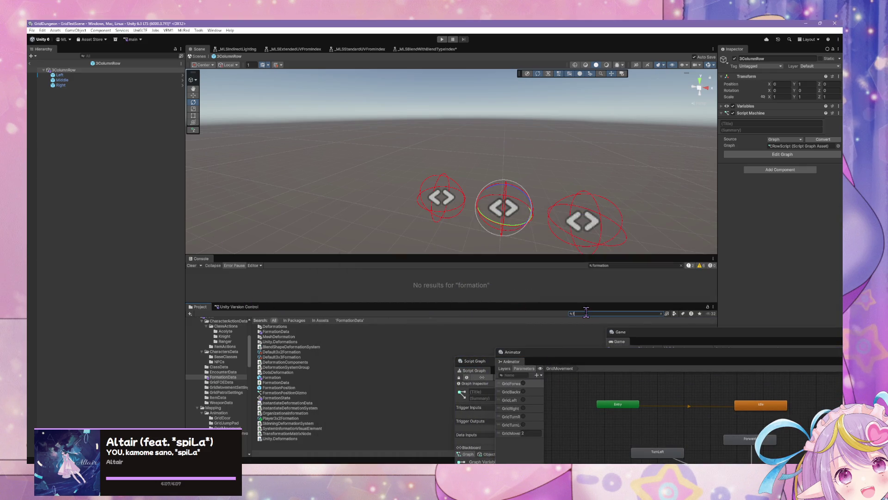
{"action": "type", "text": "ormation"}
{"action": "left_click", "coordinate": [273, 377]}
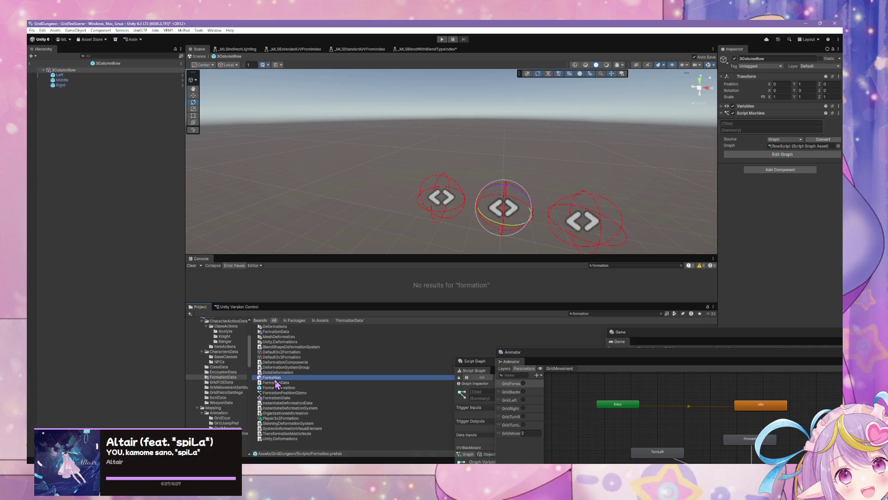
{"action": "left_click", "coordinate": [476, 368]}
{"action": "left_click_drag", "start_coordinate": [477, 368], "coordinate": [229, 188]}
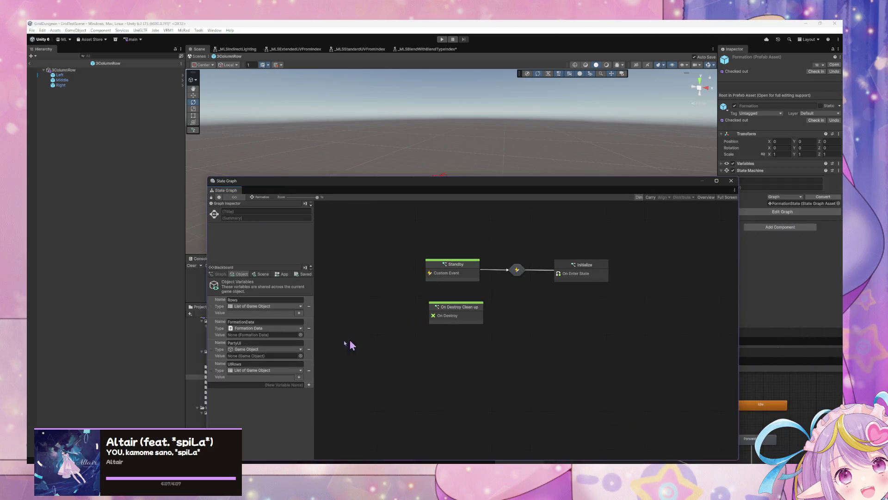
{"action": "left_click", "coordinate": [309, 371]}
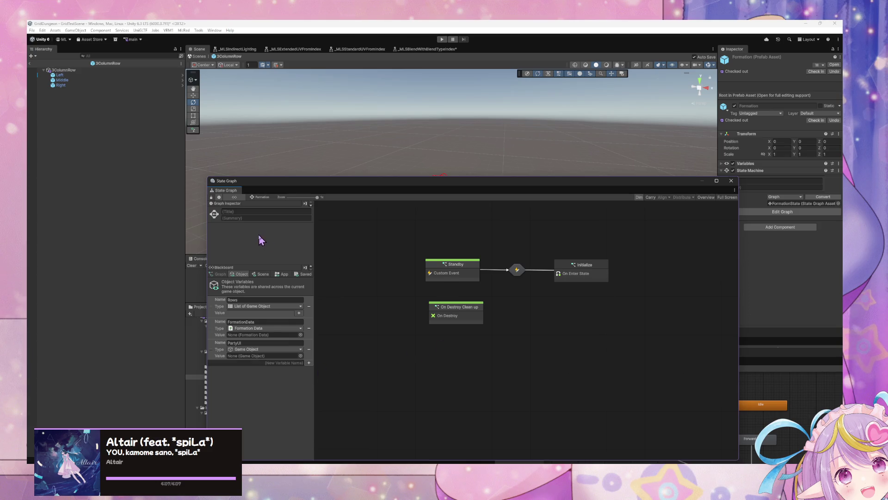
{"action": "mouse_move", "coordinate": [439, 181]}
{"action": "left_mouse_down"}
{"action": "mouse_move", "coordinate": [184, 242]}
{"action": "mouse_move", "coordinate": [292, 197]}
{"action": "mouse_move", "coordinate": [300, 159]}
{"action": "left_mouse_up"}
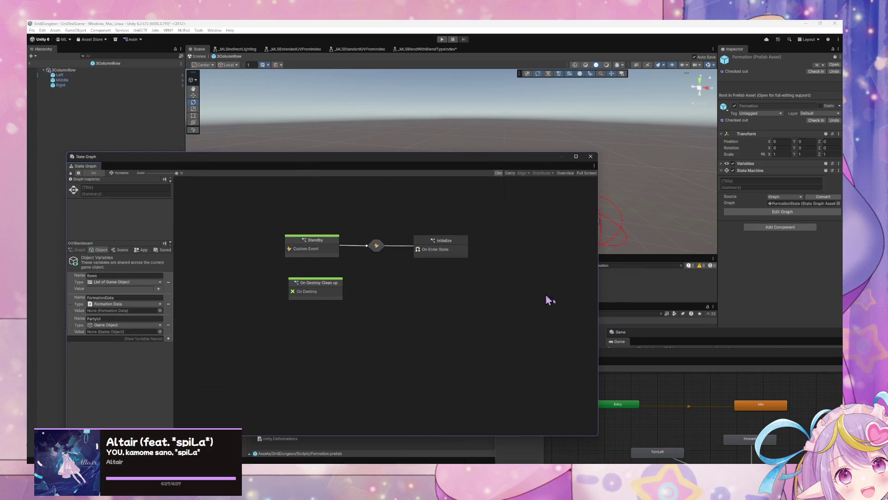
Exit prefab mode back to GridTestScene and start Play mode.
{"action": "mouse_move", "coordinate": [357, 165]}
{"action": "left_mouse_down"}
{"action": "mouse_move", "coordinate": [466, 192]}
{"action": "mouse_move", "coordinate": [706, 294]}
{"action": "left_mouse_up"}
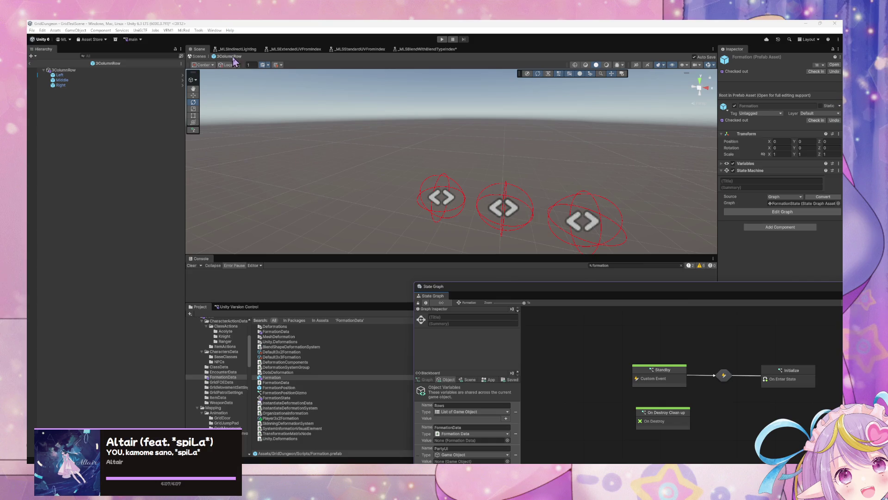
{"action": "left_click", "coordinate": [200, 56]}
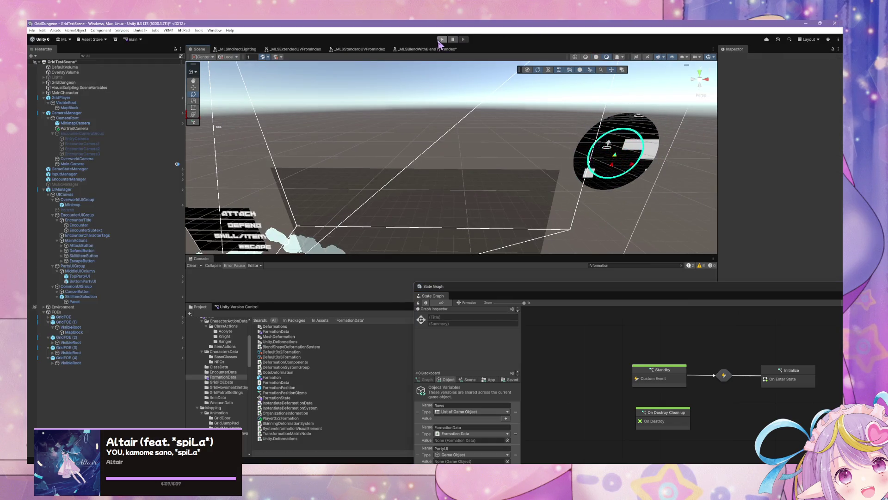
{"action": "left_click", "coordinate": [442, 40]}
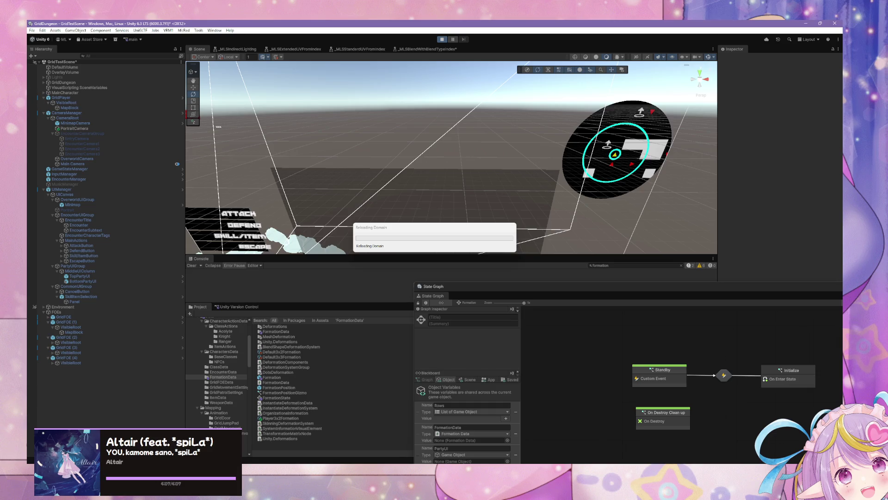